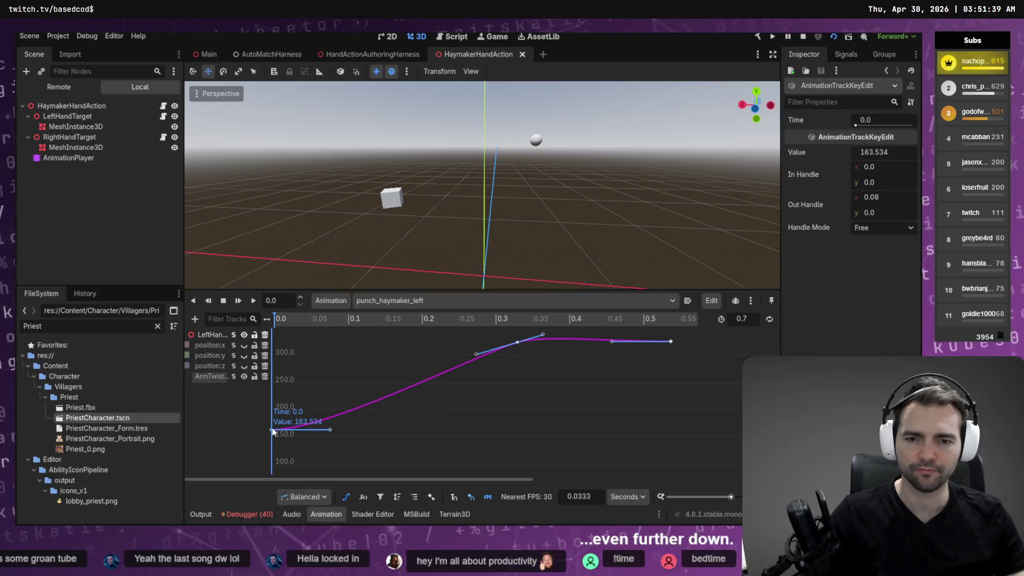
Save the punch_haymaker_left start key at 179.988 and glance at it in the harness.
key(alt+Tab)
key(alt+Tab)
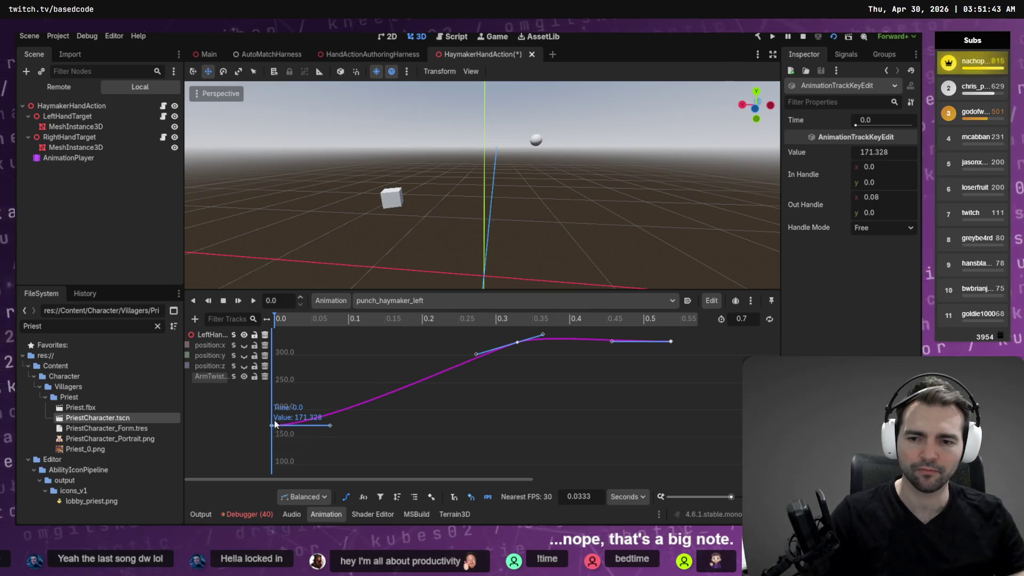
key(ctrl+s)
key(alt+Tab)
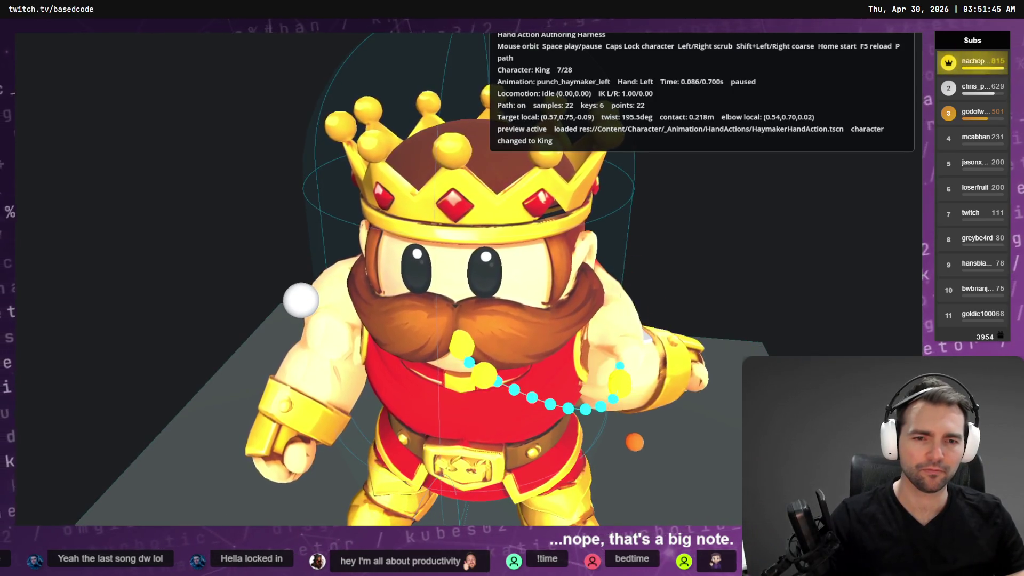
drag(512, 288, 672, 296)
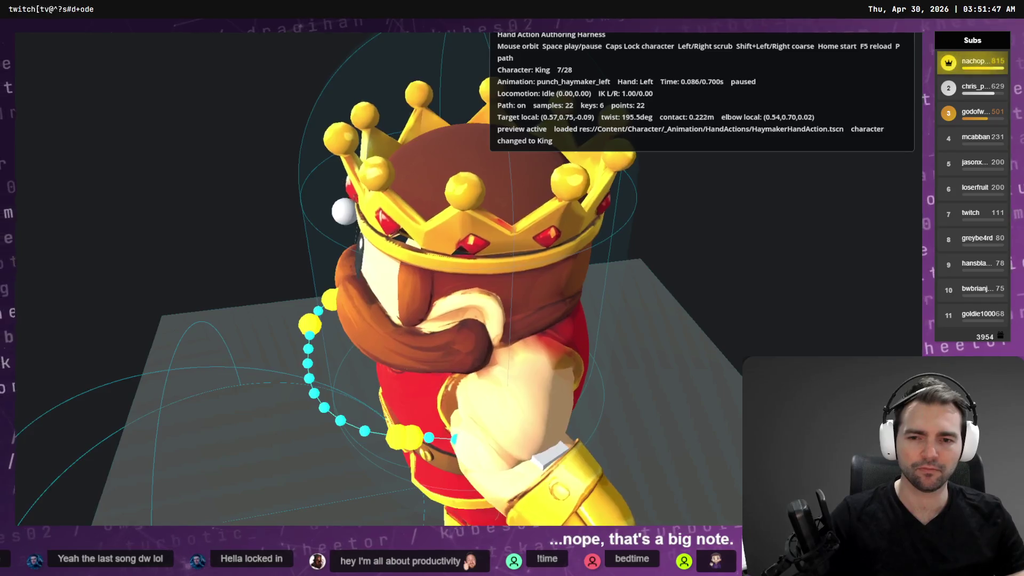
key(alt+Tab)
click(271, 425)
Play, pause and rewind the haymaker on the King, viewing from front, high and rear angles.
key(alt+Tab)
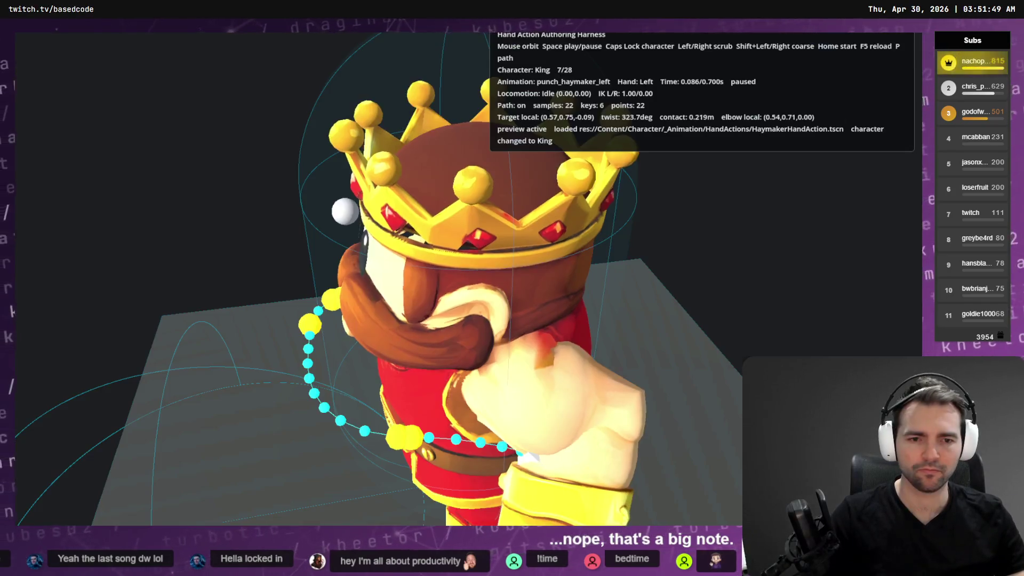
drag(512, 288, 427, 288)
key(space)
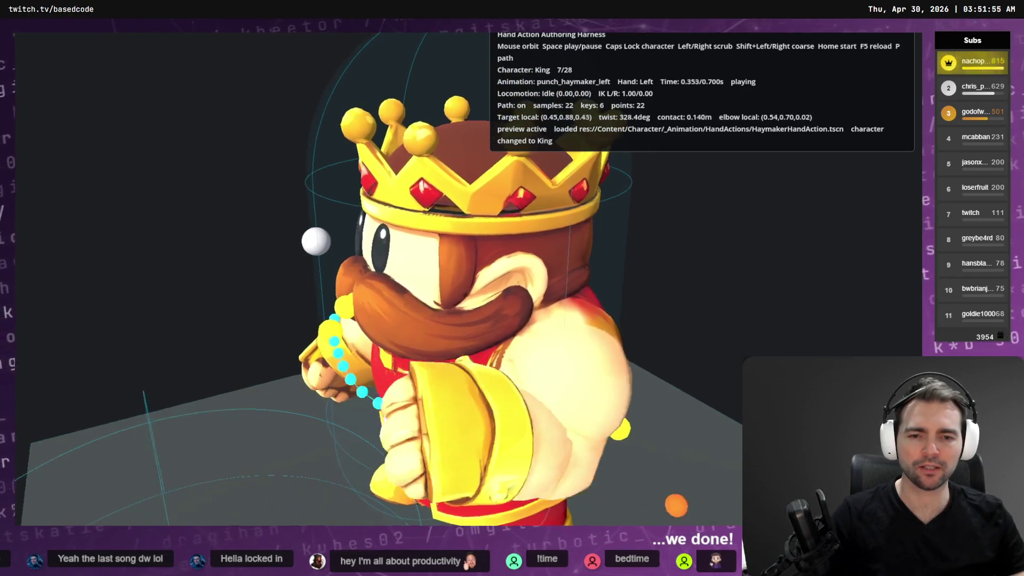
mouse_move(512, 288)
mouse_down()
mouse_move(565, 331)
mouse_move(512, 234)
mouse_move(438, 235)
mouse_up()
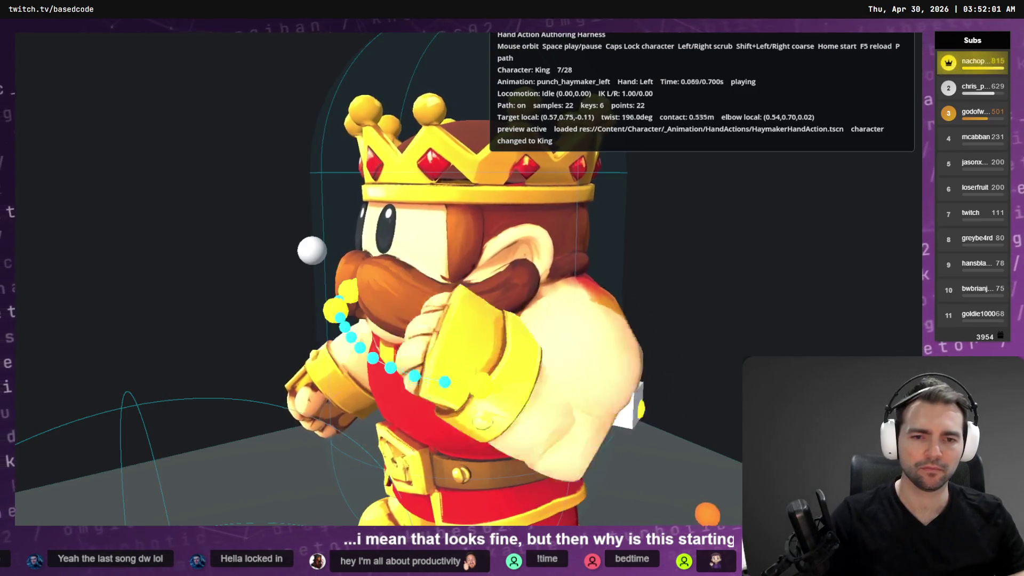
key(space)
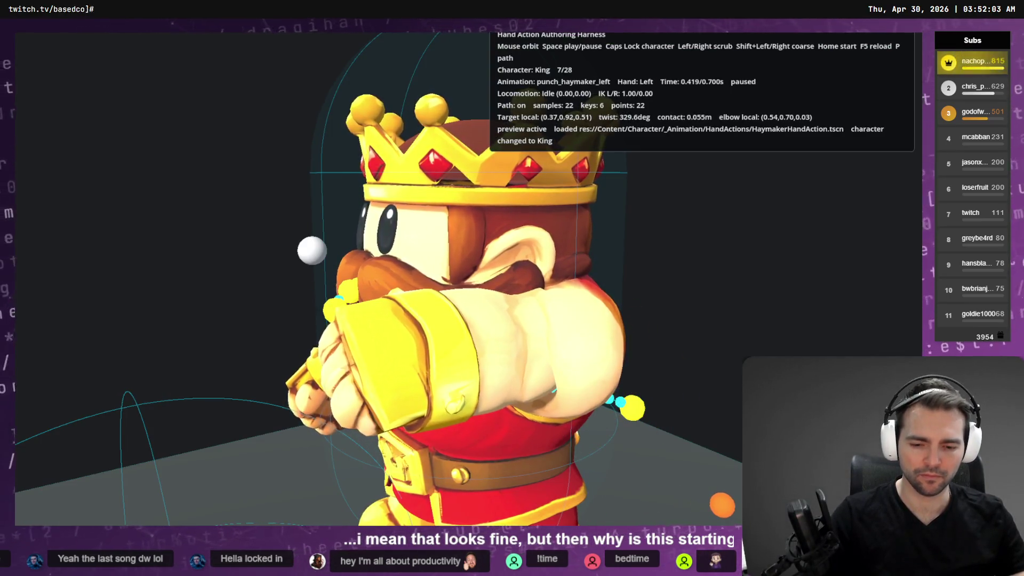
key(Left)
key(Left)
key(Left)
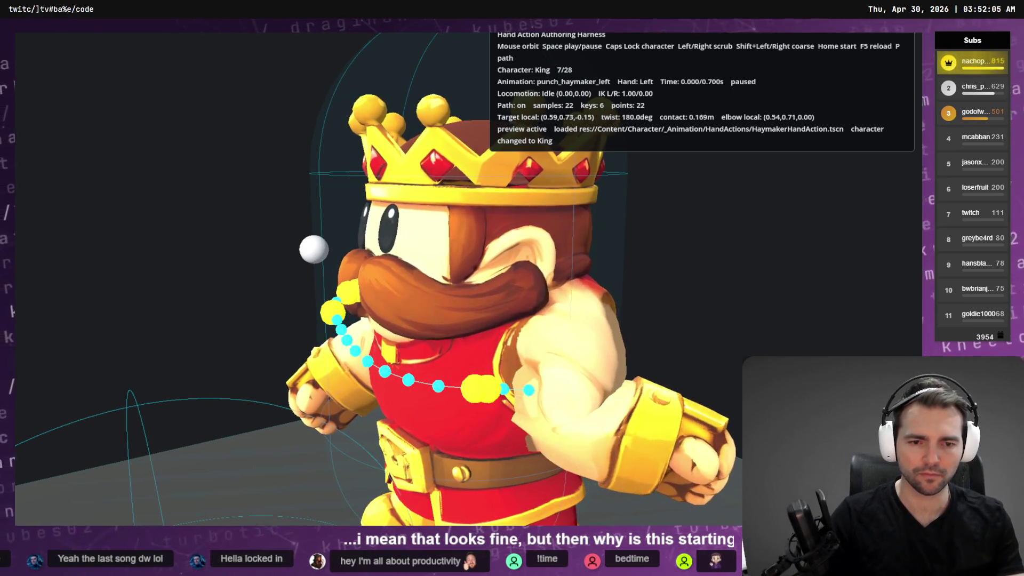
mouse_move(513, 288)
mouse_down()
mouse_move(619, 293)
mouse_move(635, 358)
mouse_move(565, 373)
mouse_up()
key(F8)
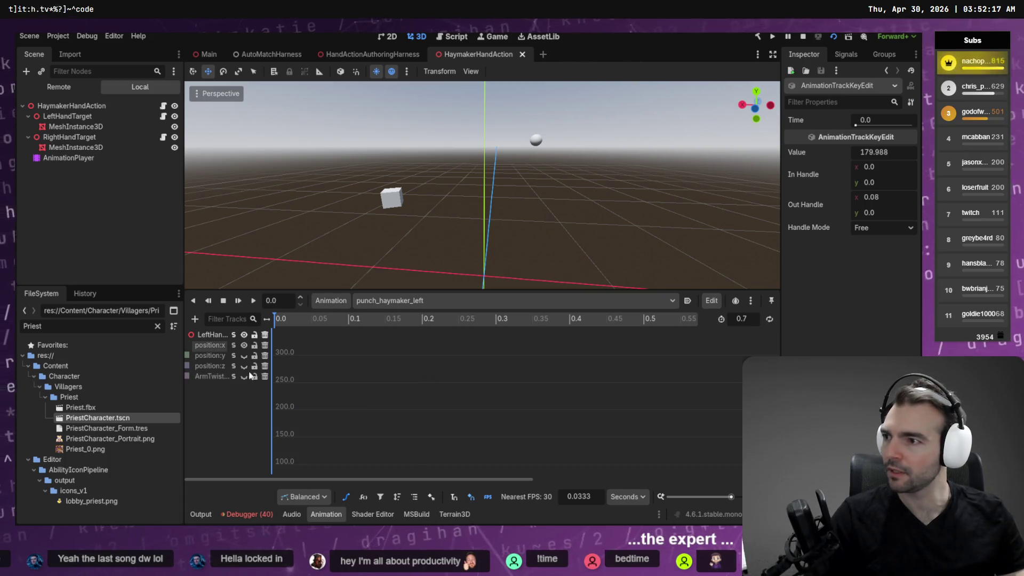
Show and frame the position:x curve to adjust the starting hand target.
click(412, 408)
key(f)
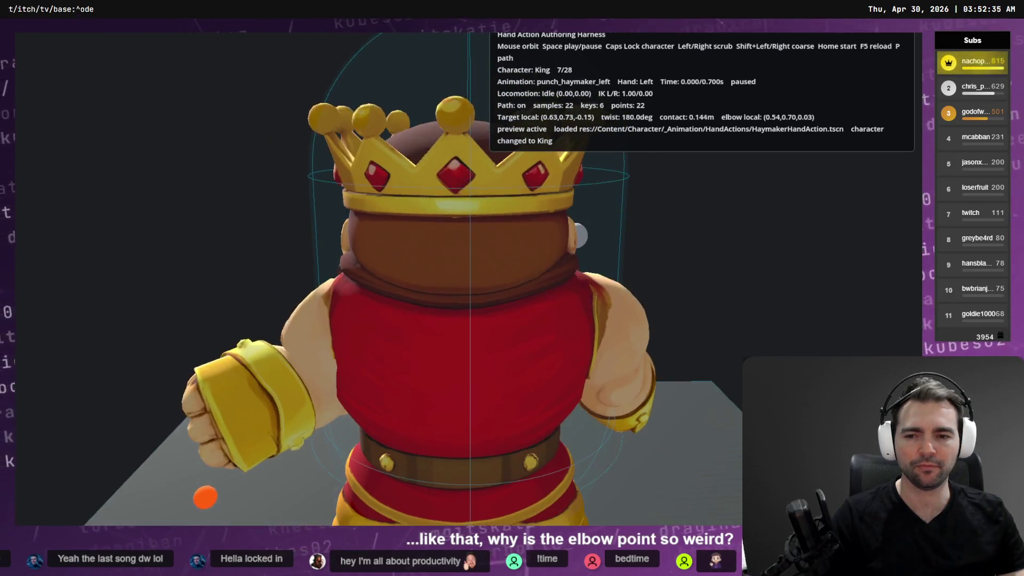
key(F8)
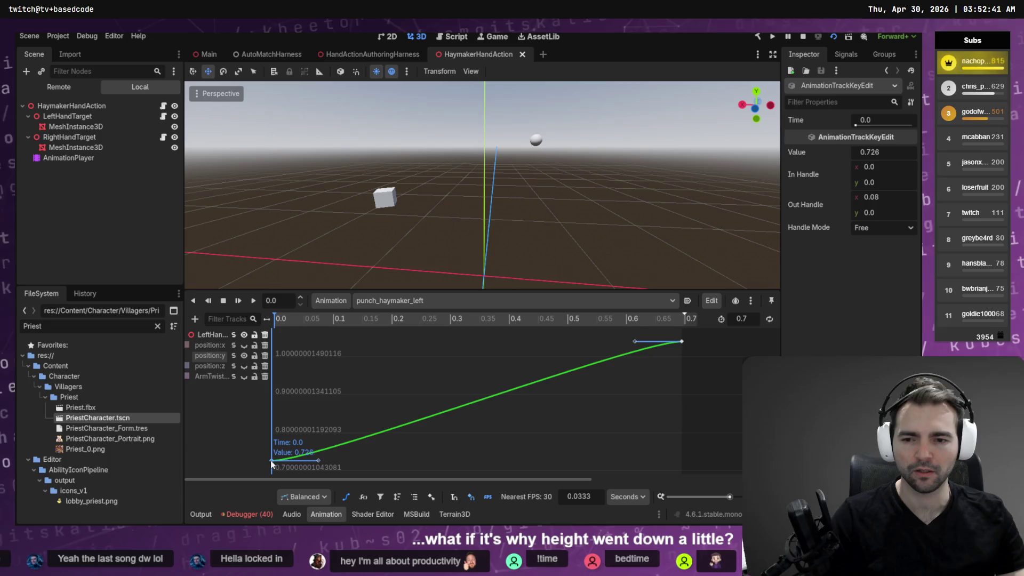
Save and rerun the harness, playing and scrubbing the King's punch from front and side views.
key(F5)
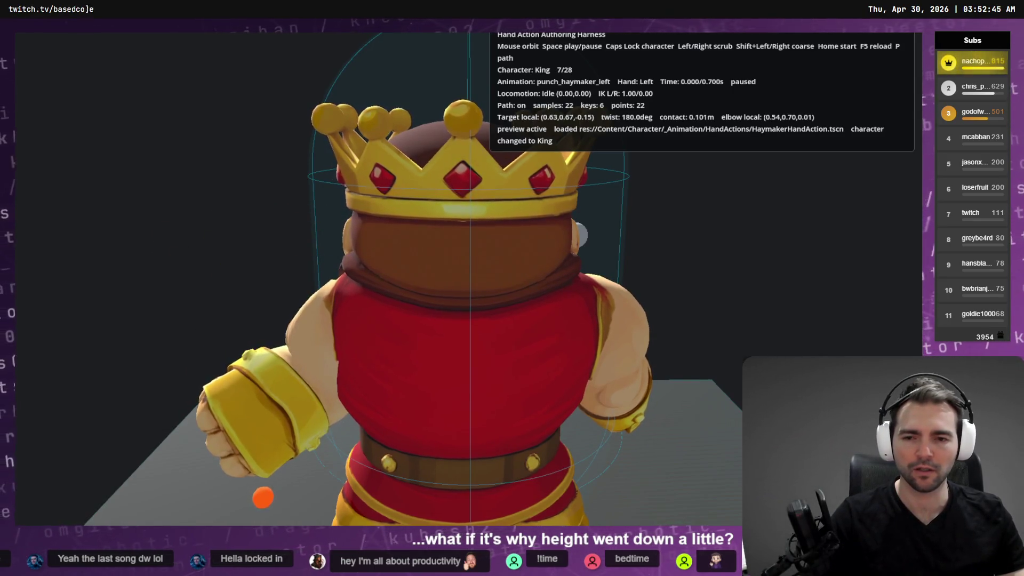
drag(373, 267, 587, 267)
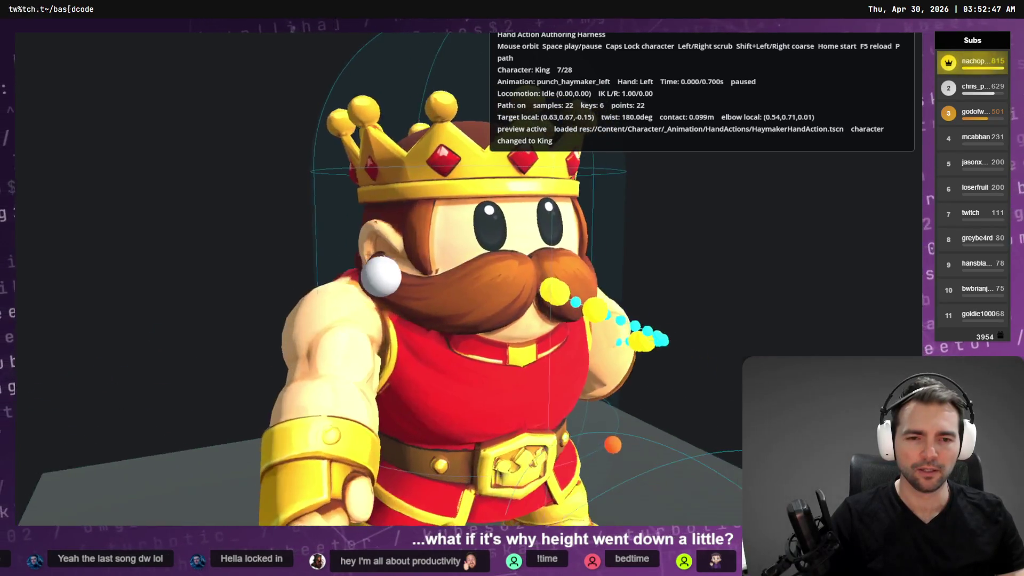
key(space)
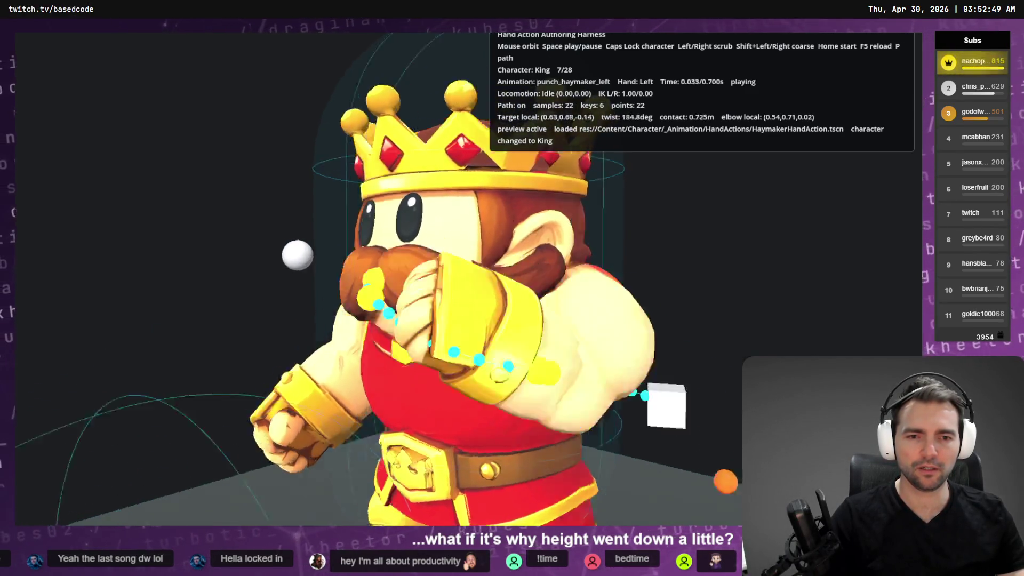
drag(373, 267, 470, 262)
key(space)
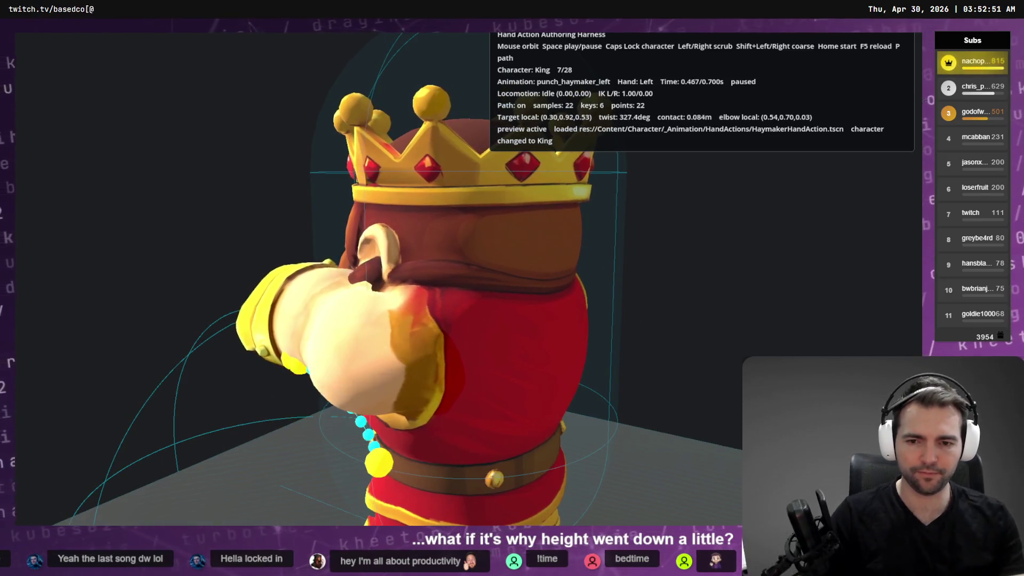
key(Left)
key(Left)
key(Left)
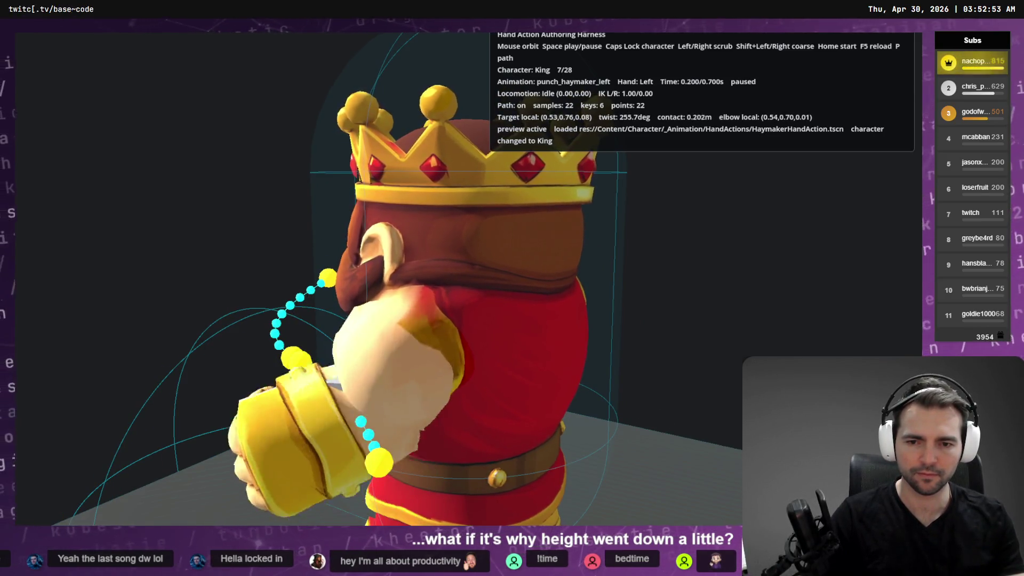
key(Right)
key(Right)
key(Right)
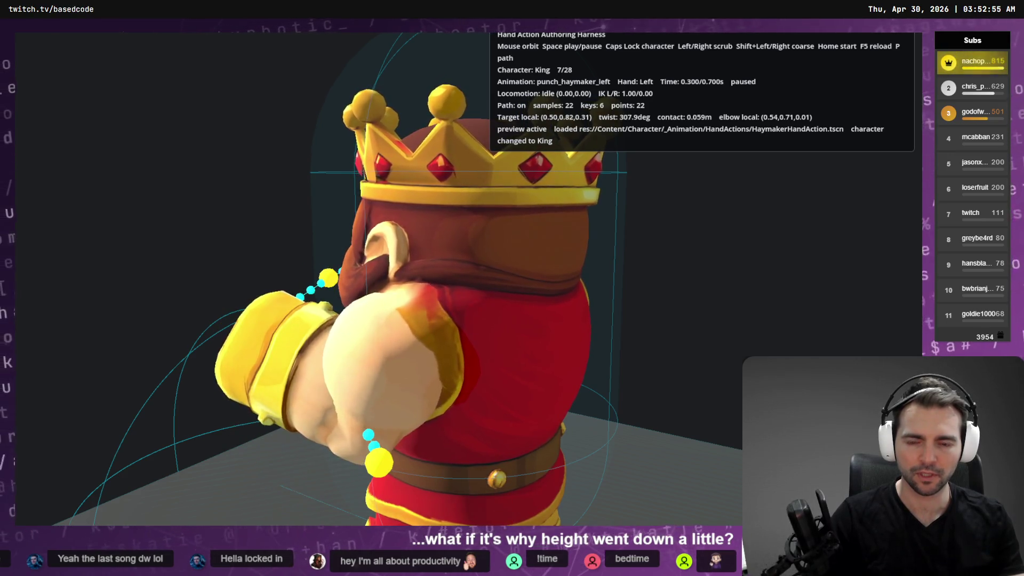
key(Home)
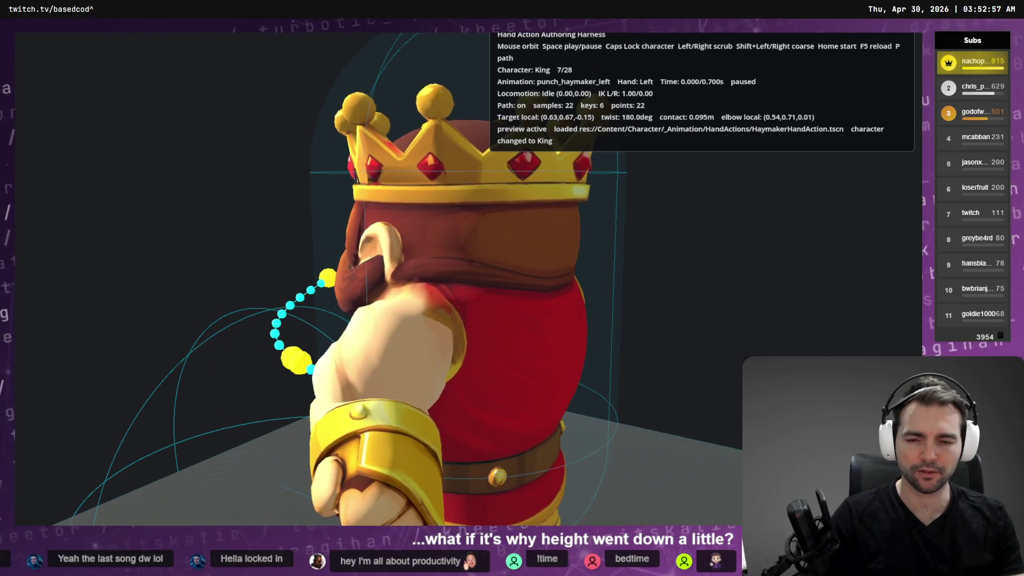
drag(374, 288, 539, 288)
key(alt+Tab)
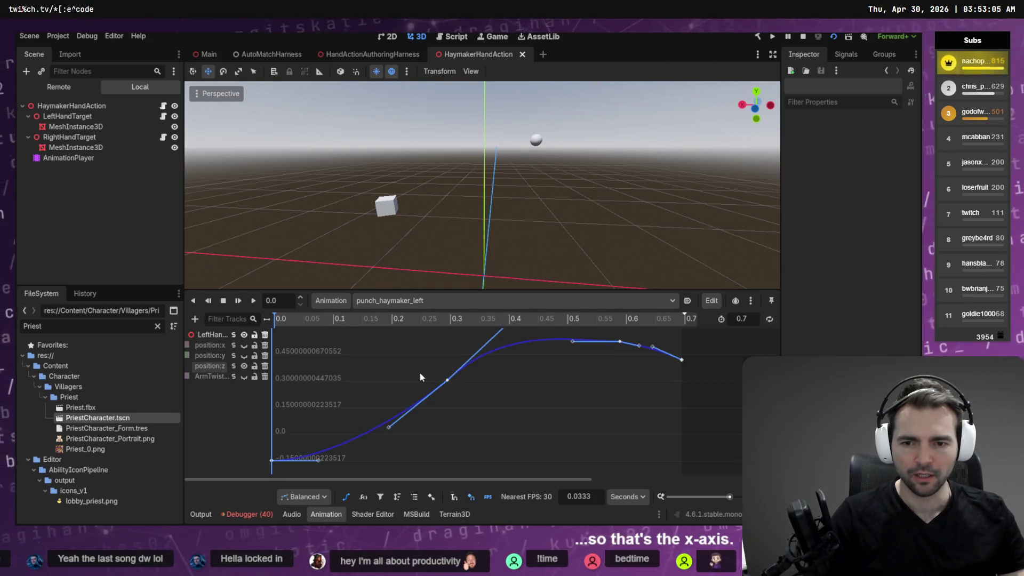
Move the position:z start key to 0.064 and relaunch the harness.
click(271, 459)
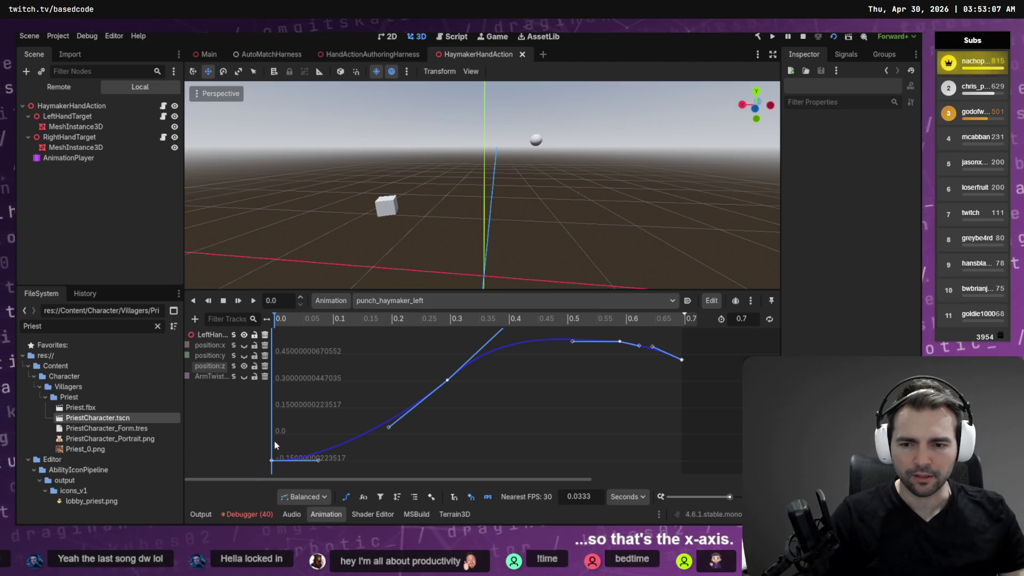
drag(261, 474, 271, 461)
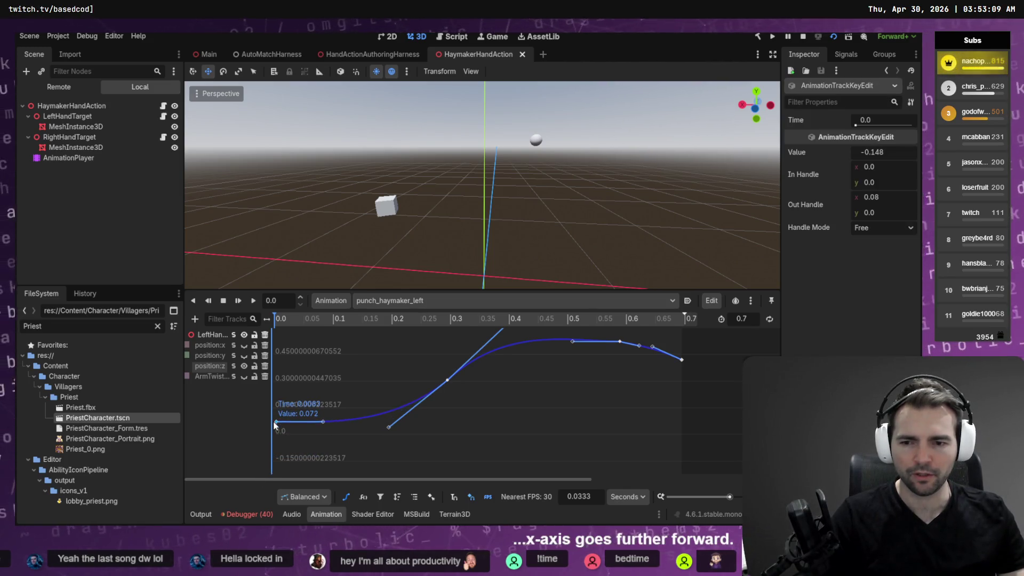
key(alt+Tab)
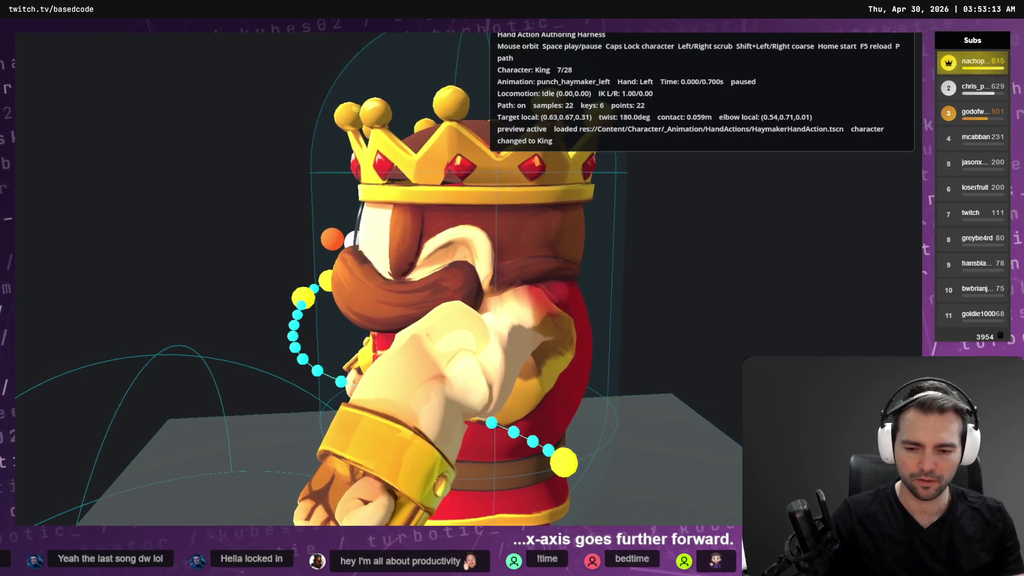
Play, pause and step the punch on the King, orbiting to a high front view.
key(space)
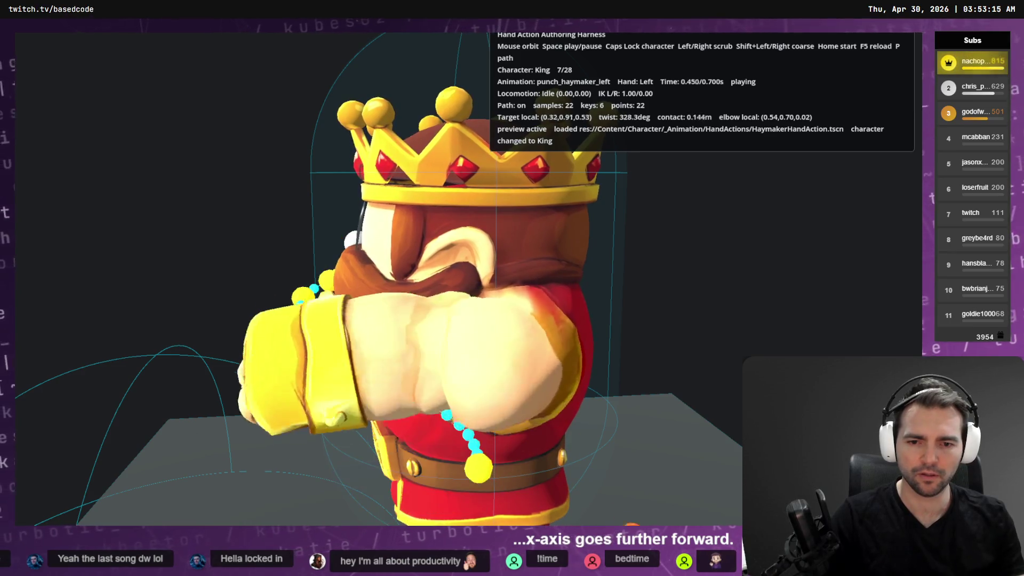
key(space)
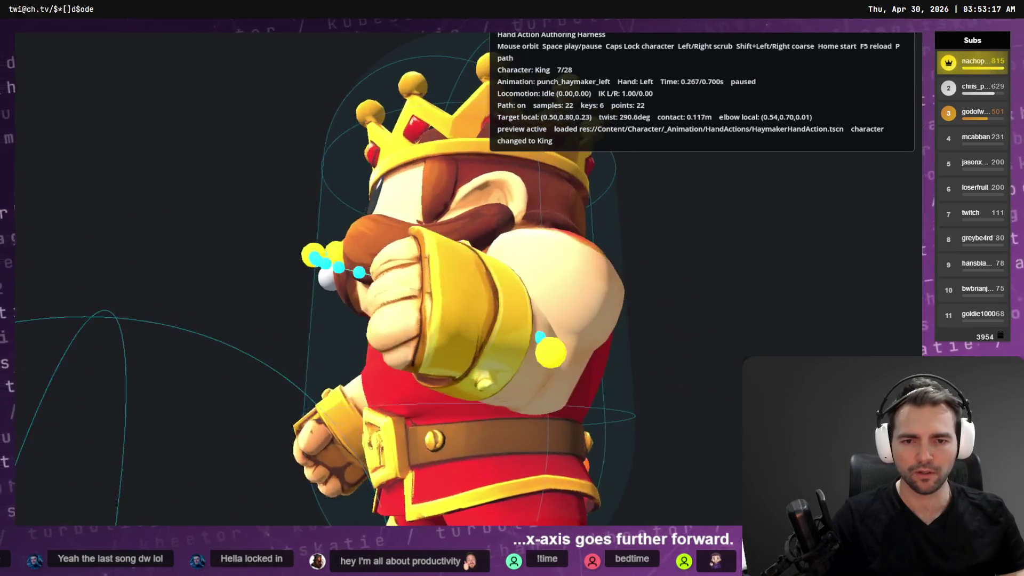
key(Right)
key(Right)
key(Right)
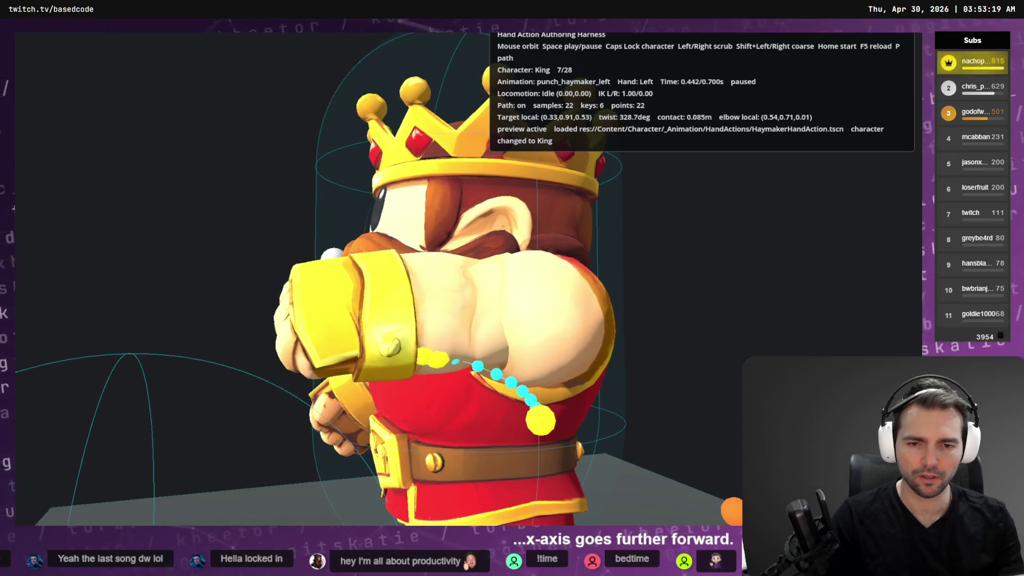
key(Left)
key(Left)
key(Left)
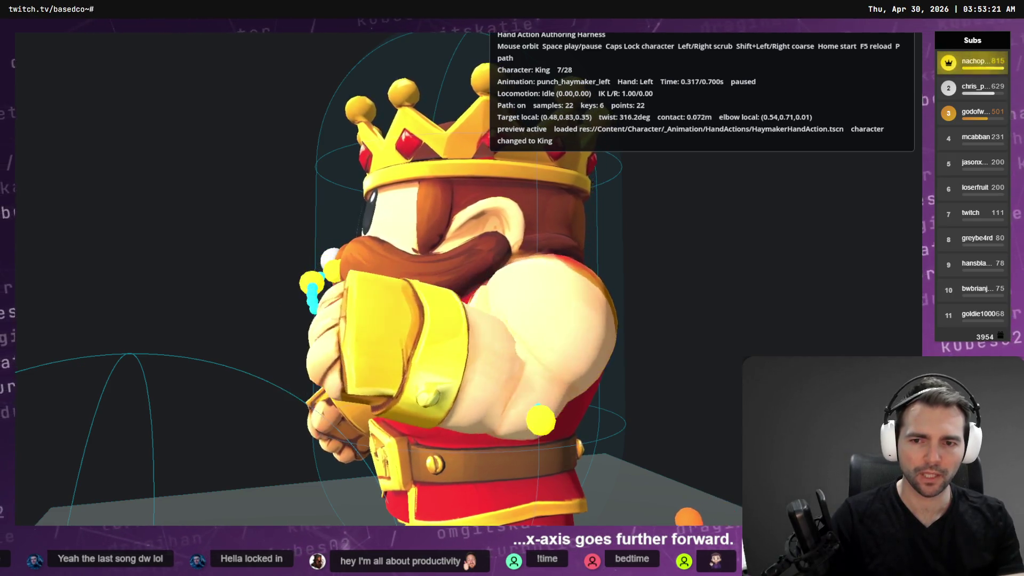
key(Left)
key(Left)
key(Left)
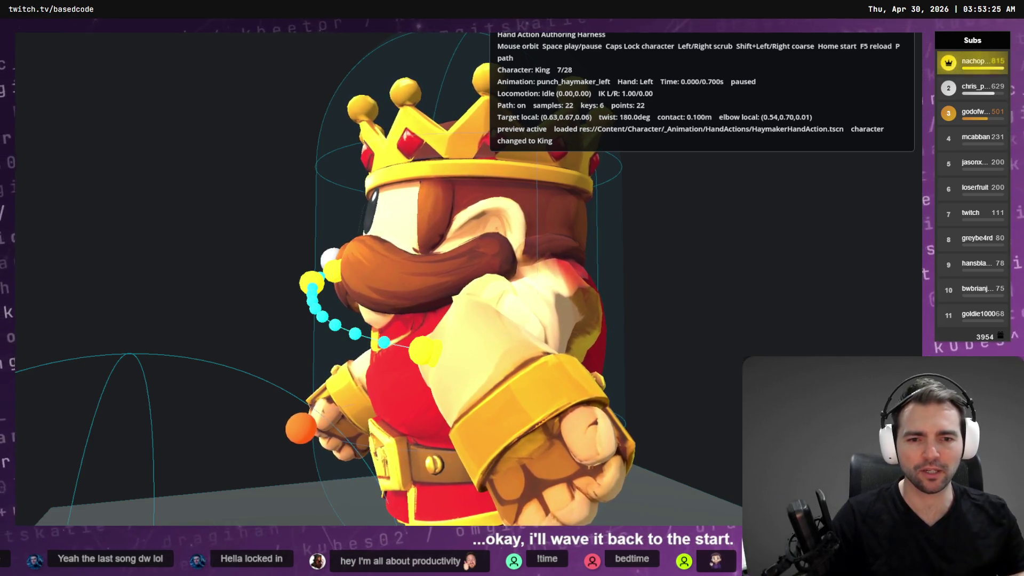
mouse_move(373, 267)
mouse_down()
mouse_move(491, 266)
mouse_move(315, 278)
mouse_up()
key(space)
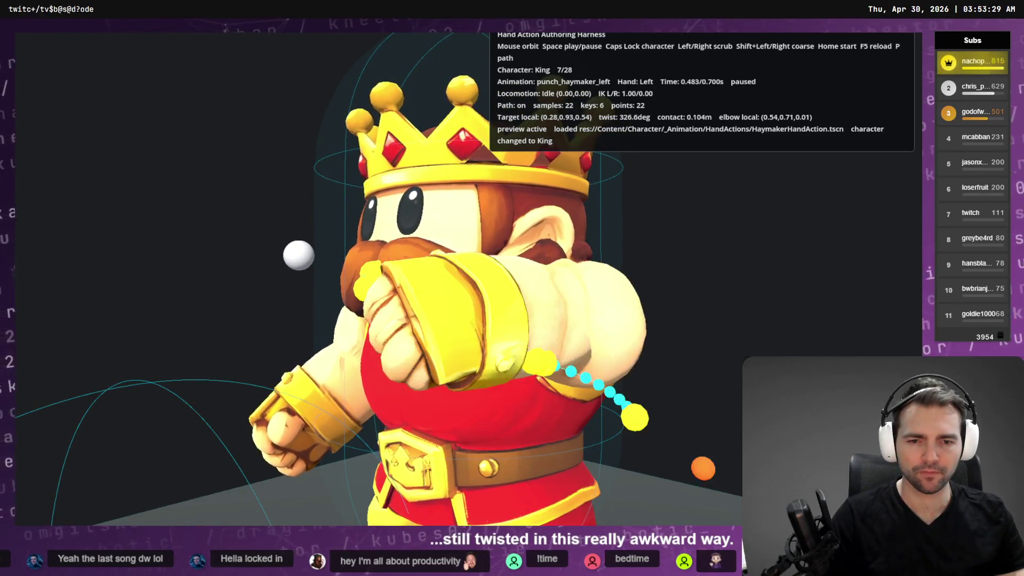
drag(373, 267, 470, 289)
key(alt+Tab)
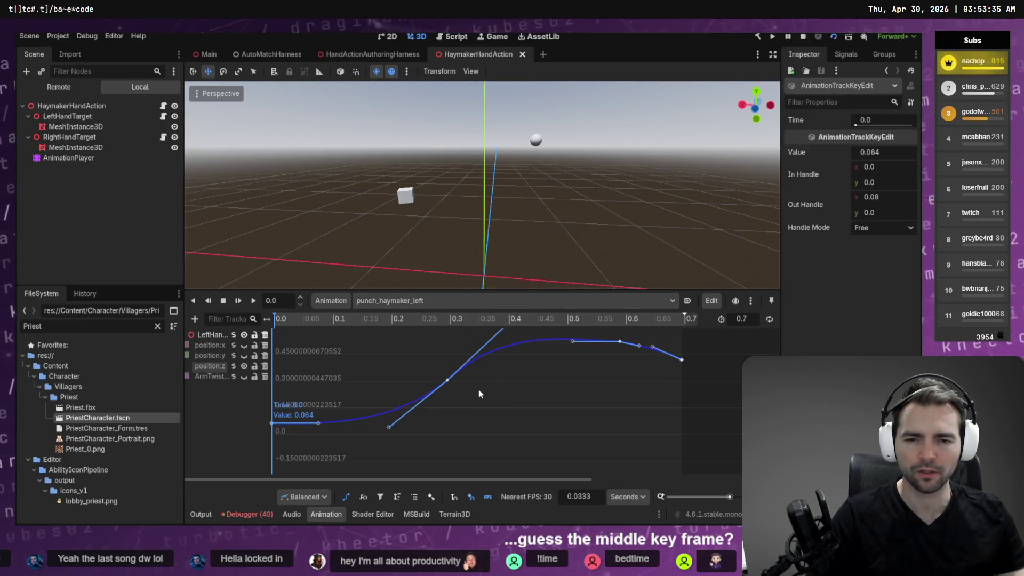
Orbit around the King in the running preview, comparing it against the editor curves.
key(alt+Tab)
mouse_move(478, 389)
mouse_down()
mouse_move(501, 373)
mouse_move(550, 373)
mouse_move(466, 270)
mouse_up()
key(alt+Tab)
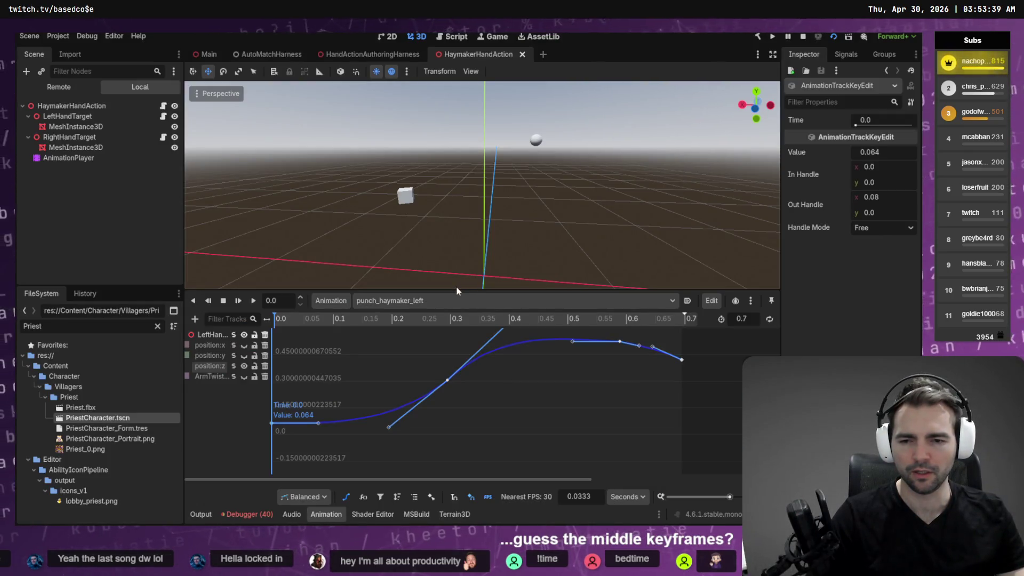
key(alt+Tab)
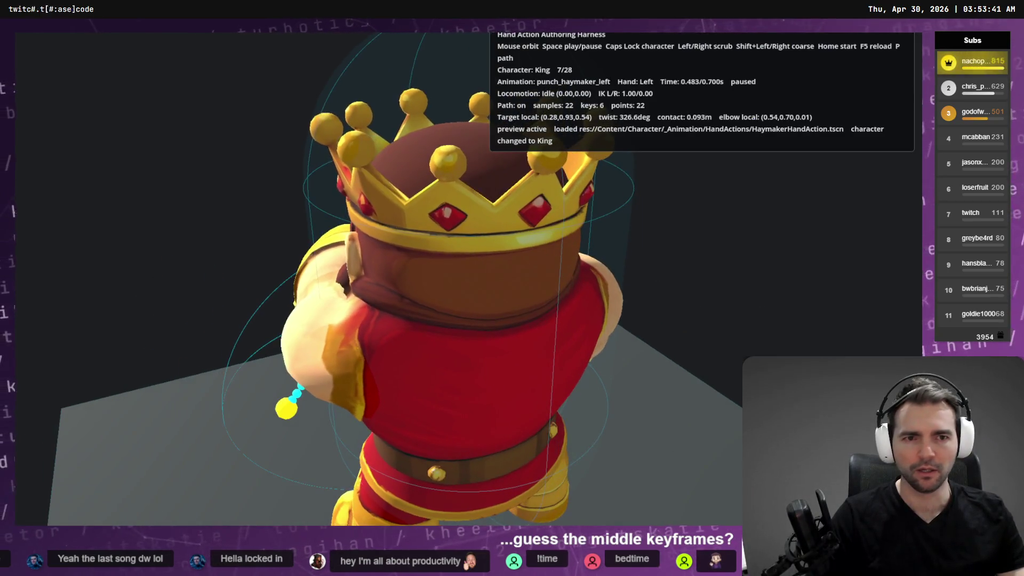
key(alt+Tab)
key(alt+Tab)
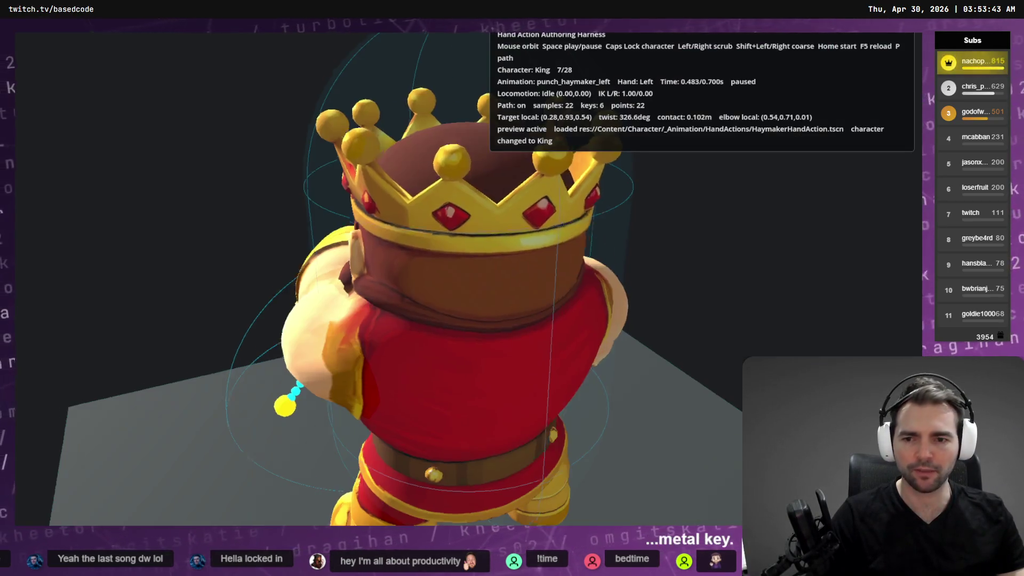
key(alt+Tab)
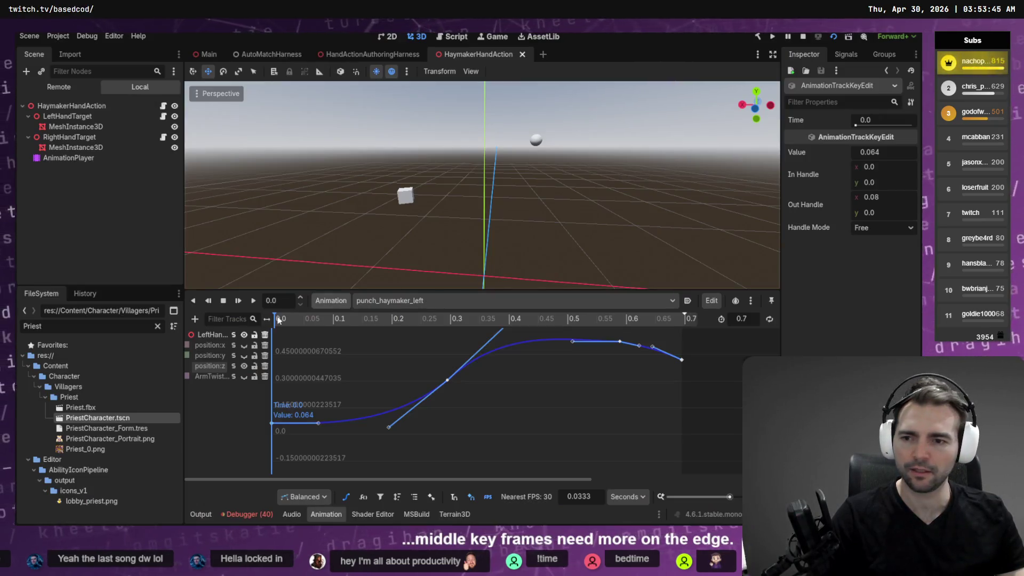
Hide position:z and reshape the 0.3 s position:x key's out handle to (0.1, -0.133).
click(244, 366)
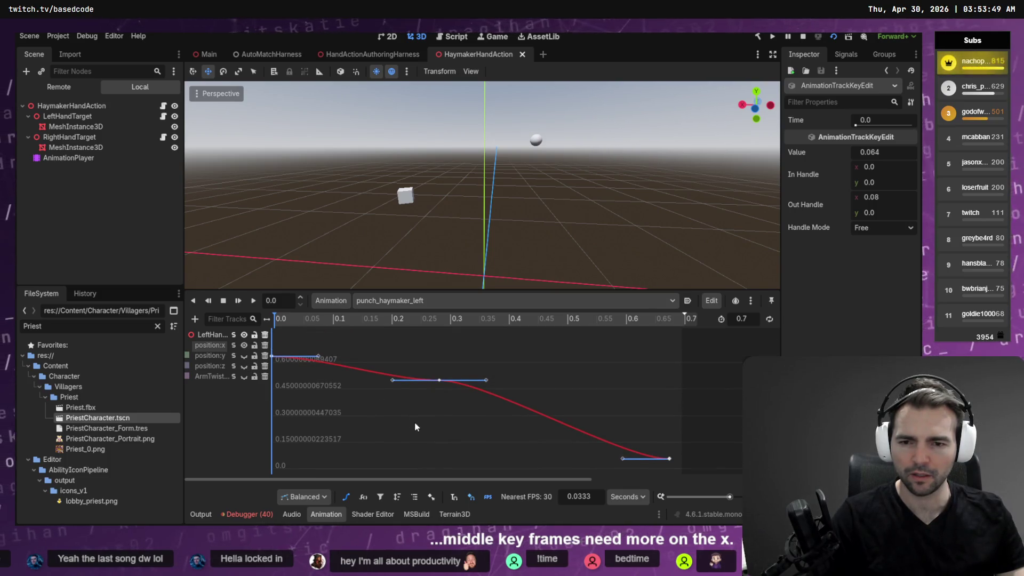
click(438, 382)
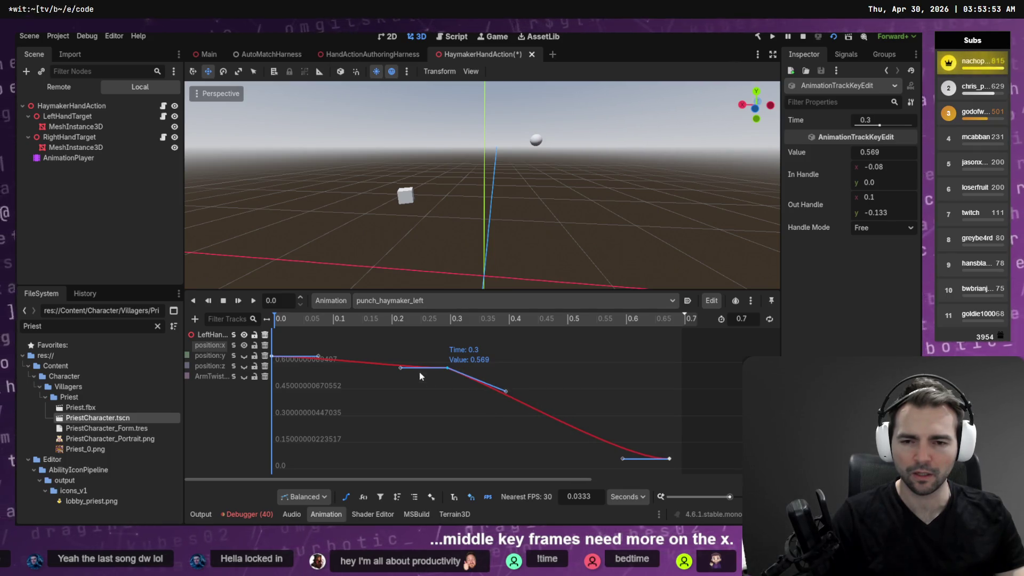
drag(400, 368, 388, 363)
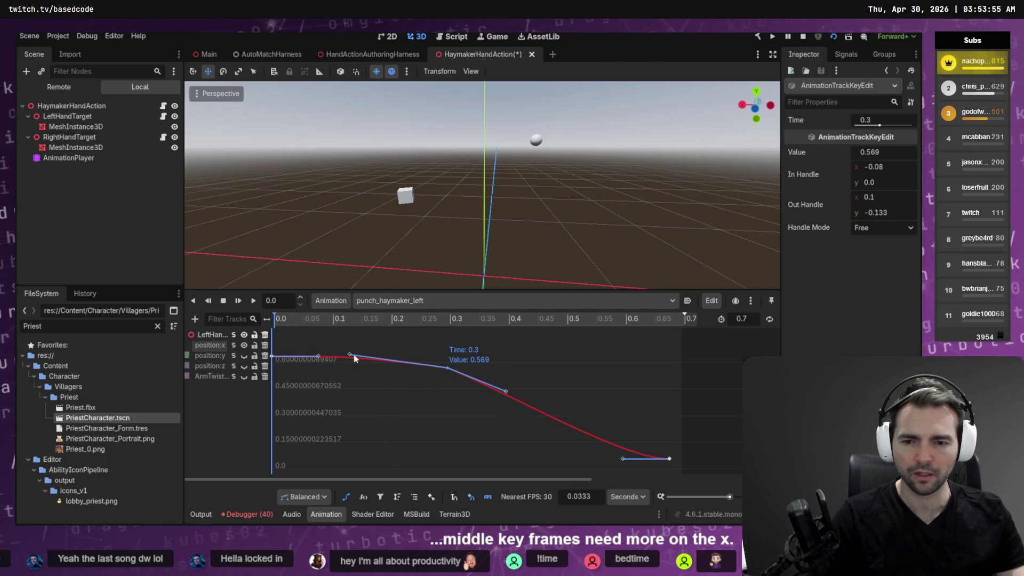
key(F5)
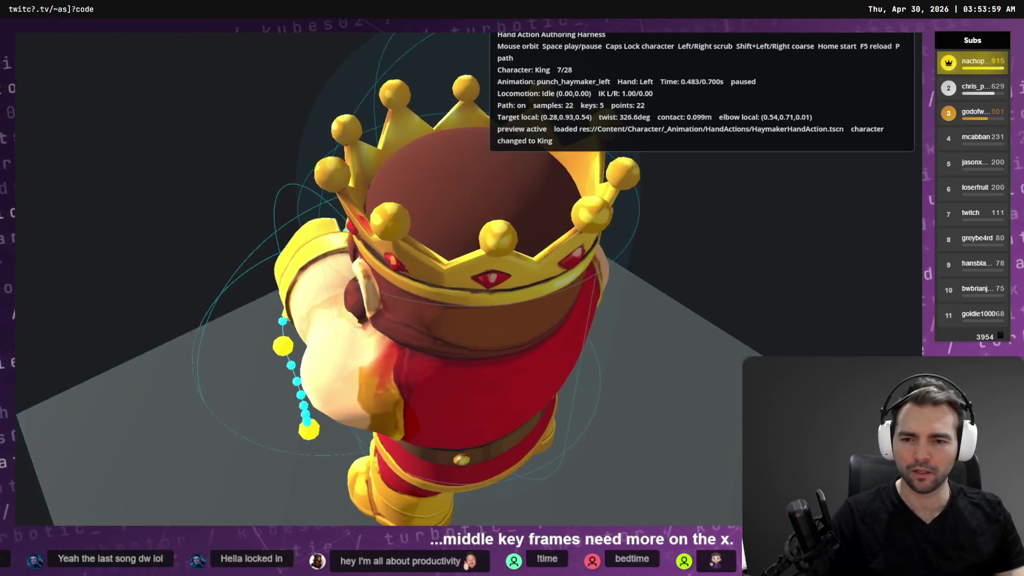
Play the King's haymaker, scrub to 0.450 s and back, and pause at 0.100 s.
key(space)
key(space)
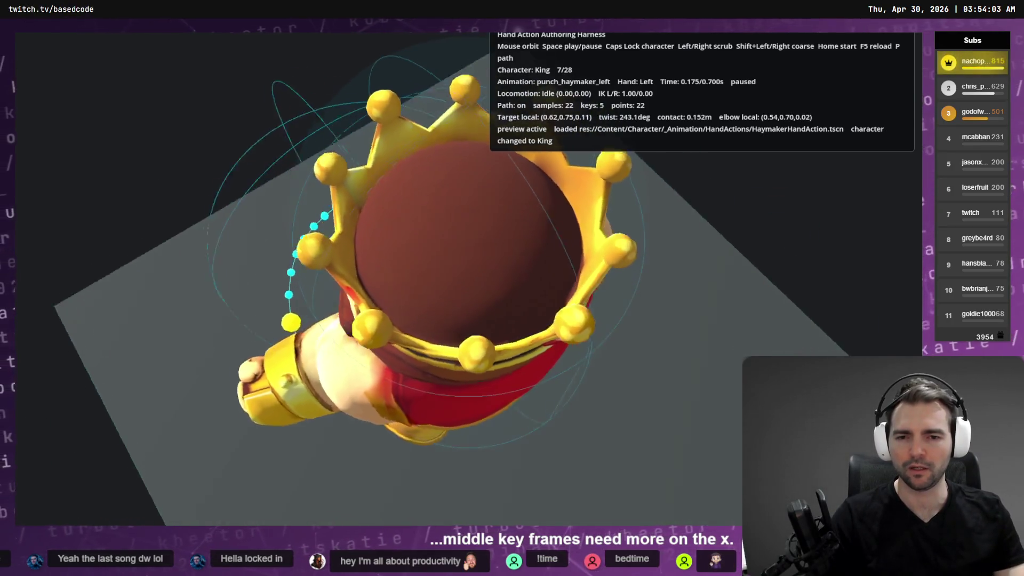
key(Right)
key(Right)
key(Right)
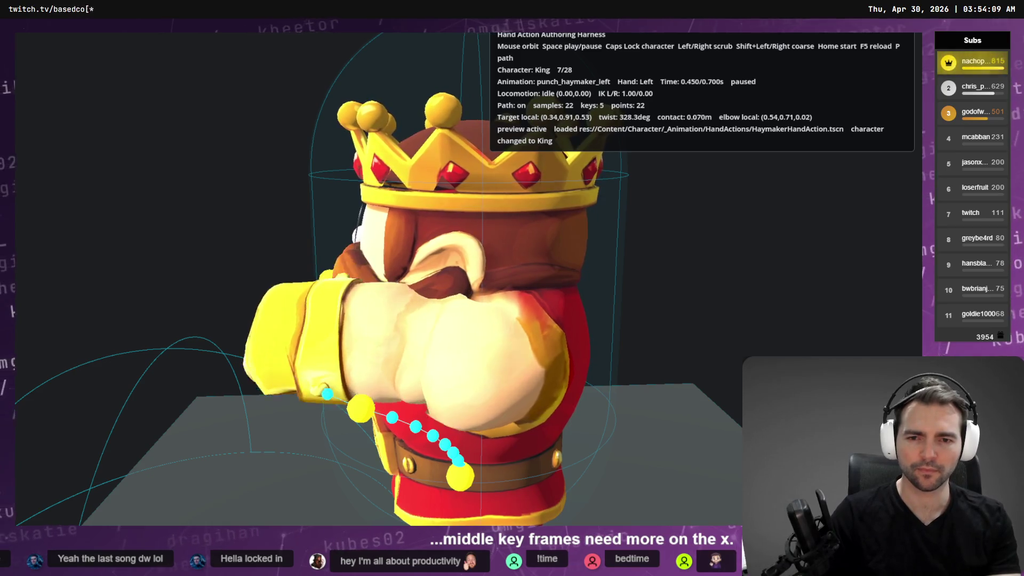
key(shift+Left)
key(shift+Left)
key(shift+Left)
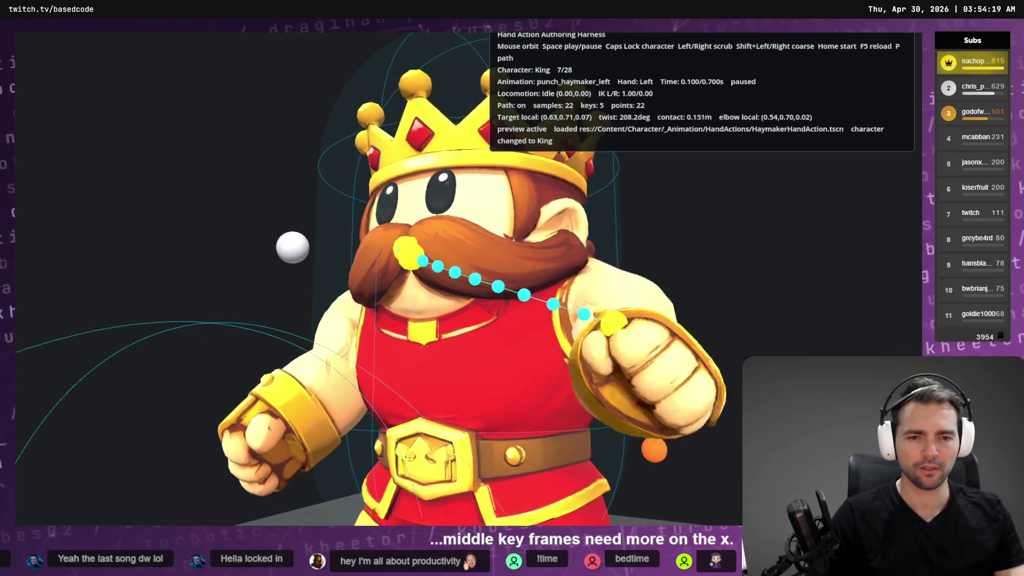
key(space)
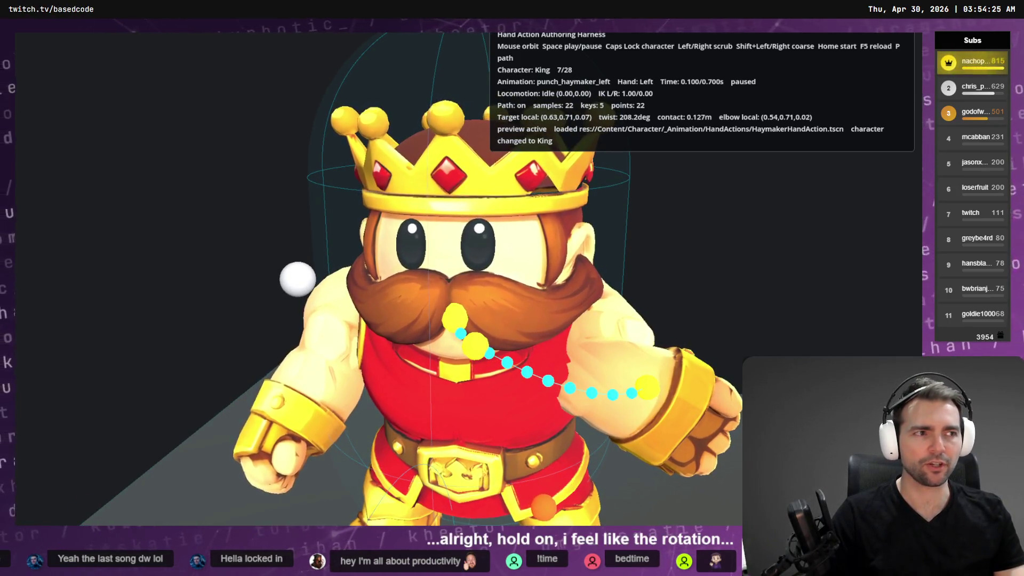
key(alt+Tab)
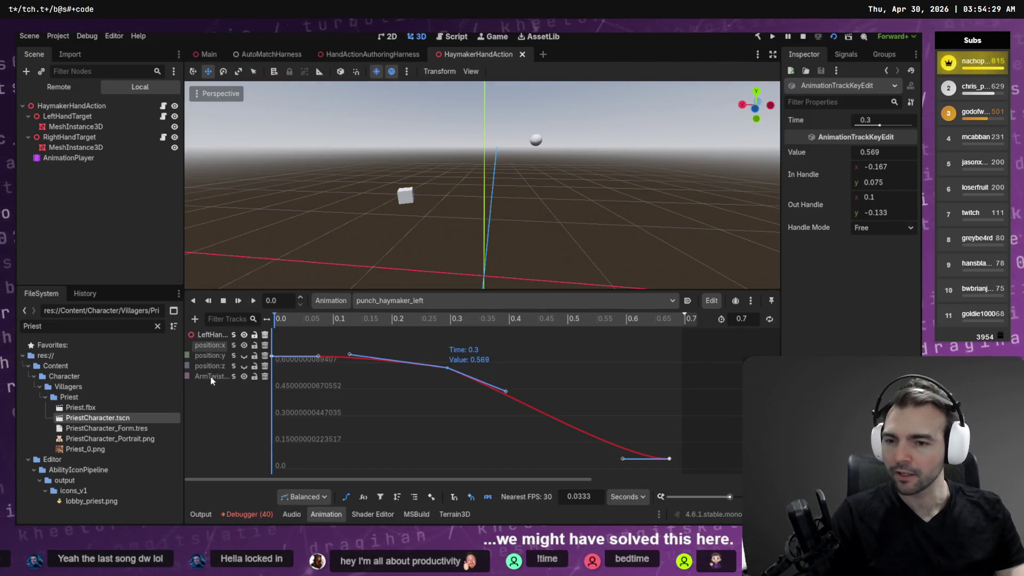
Raise the ArmTwist start key at 0.0 s to 283.128.
click(213, 376)
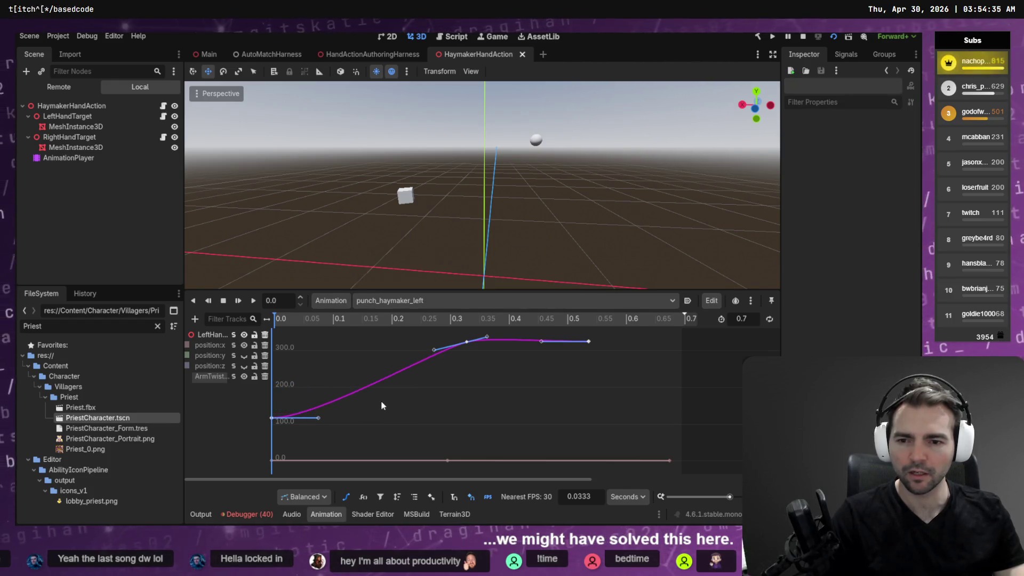
key(alt+Tab)
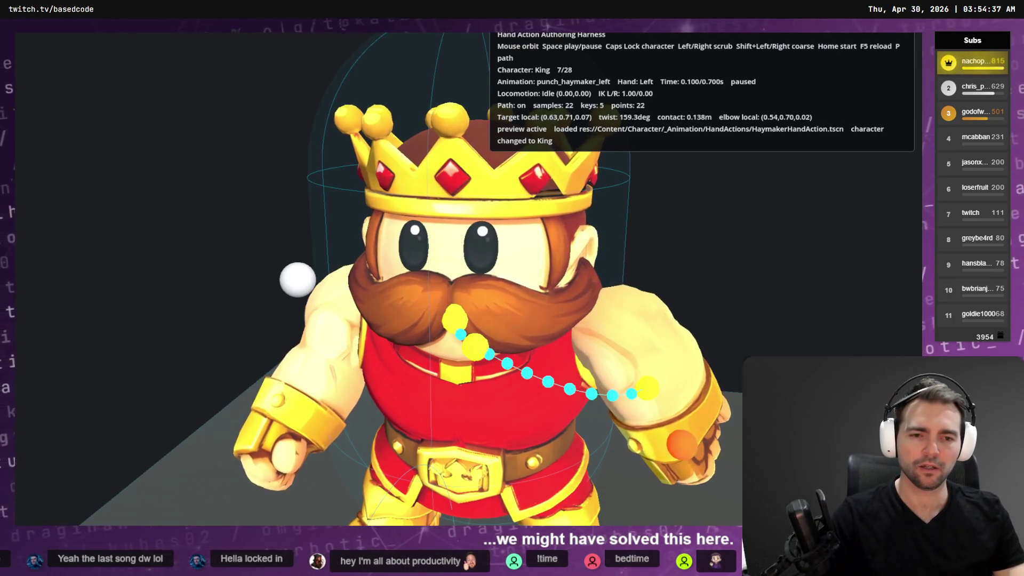
key(alt+Tab)
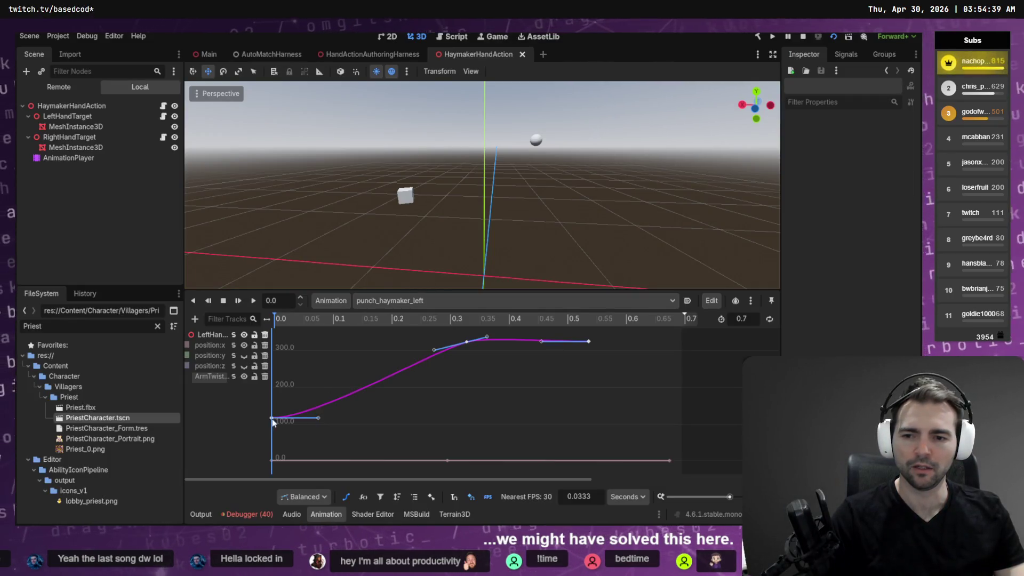
mouse_move(273, 421)
mouse_down()
mouse_move(284, 387)
mouse_move(276, 366)
mouse_up()
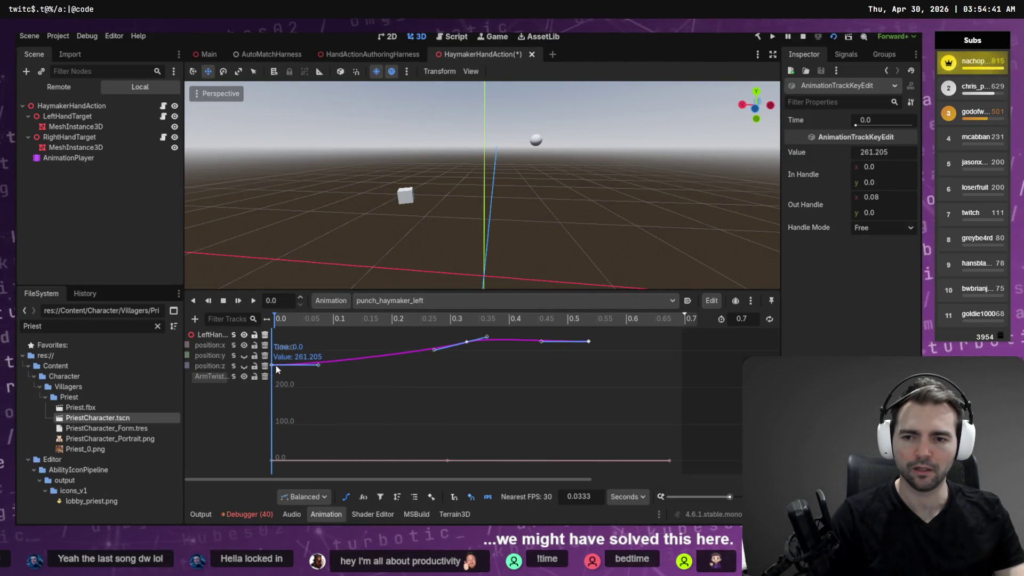
key(alt+Tab)
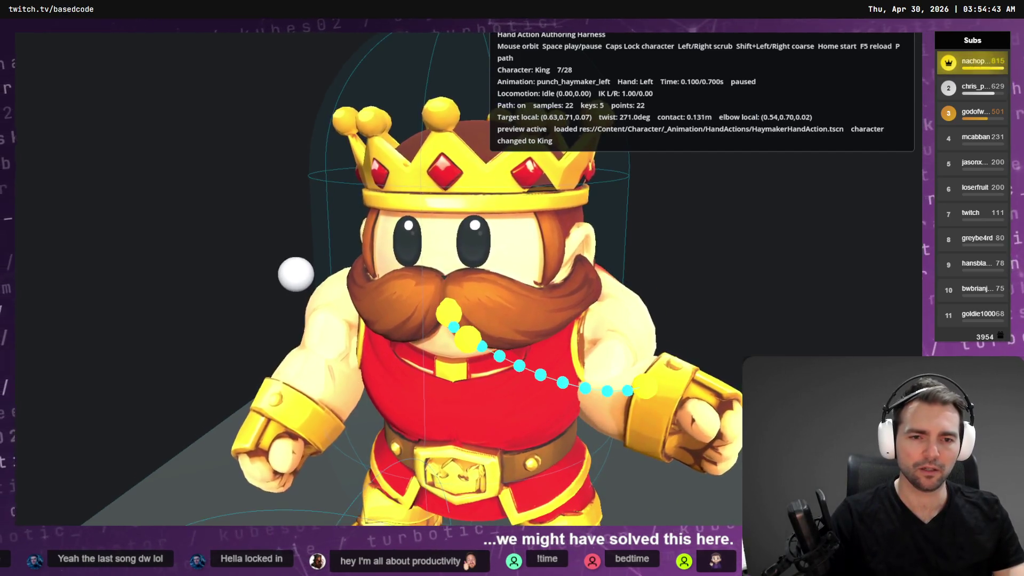
key(alt+Tab)
click(274, 358)
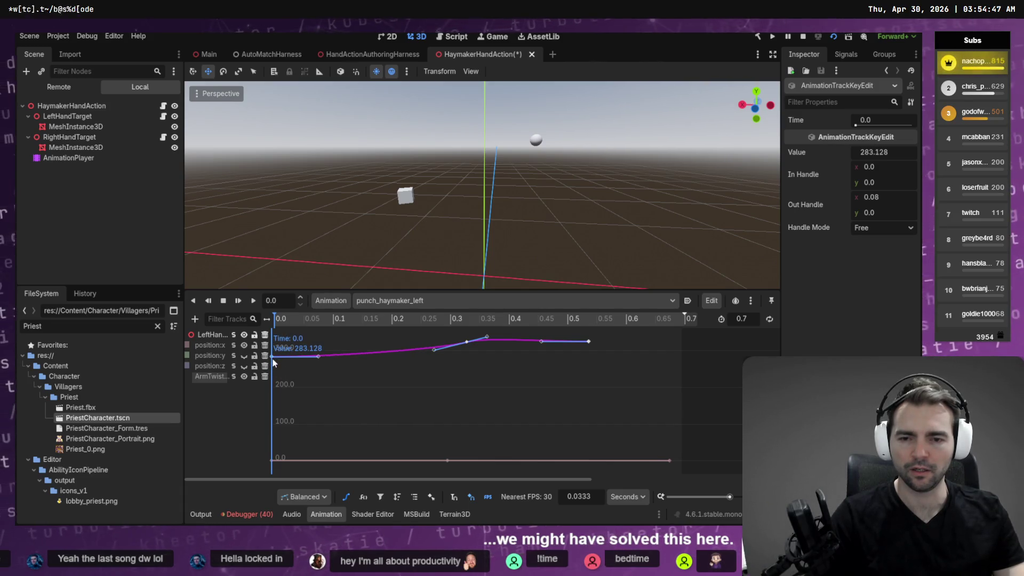
Play the updated haymaker on the King from a high rear view.
key(alt+Tab)
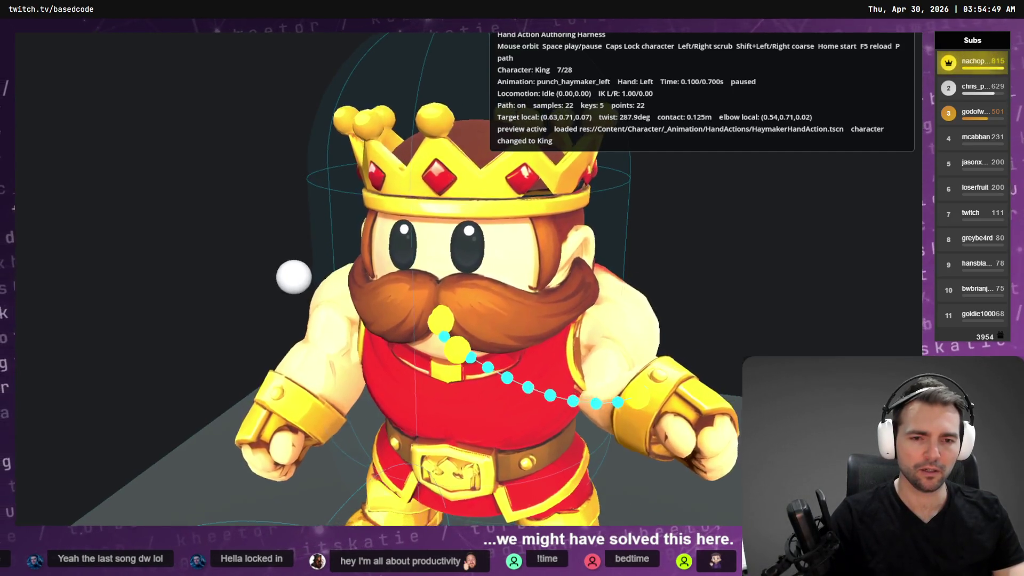
mouse_move(373, 267)
mouse_down()
mouse_move(544, 366)
mouse_move(438, 368)
mouse_move(416, 395)
mouse_up()
key(space)
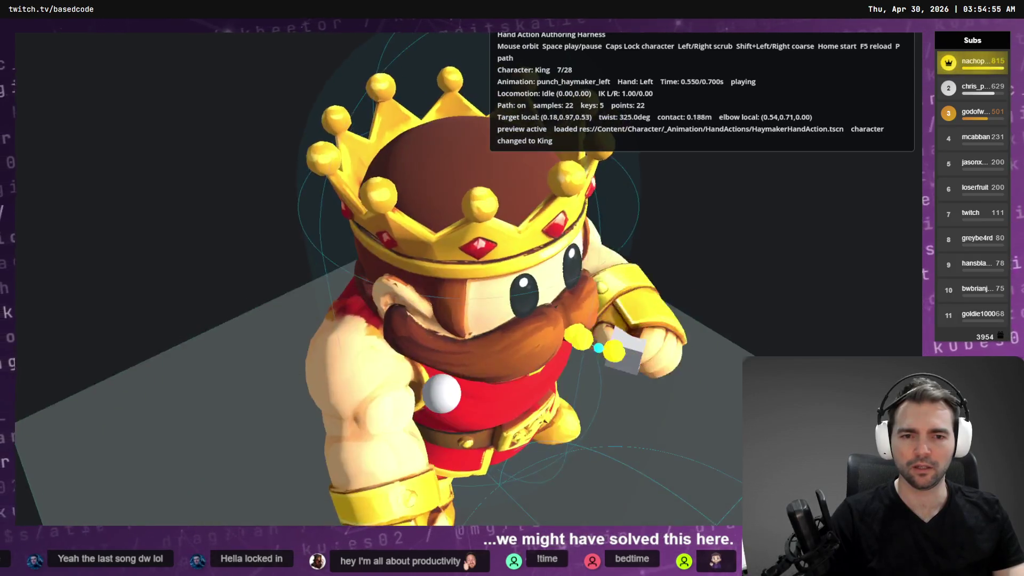
Cycle the preview through Maiden, Werewolf, Witch, Mummy, Cyclops and Vampire to Worm.
key(Caps_Lock)
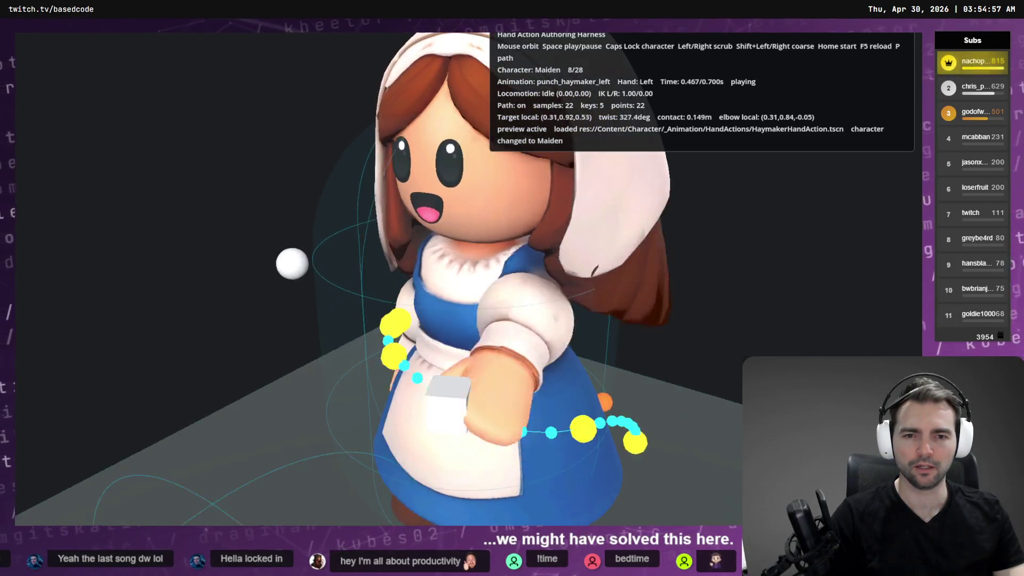
drag(416, 368, 416, 438)
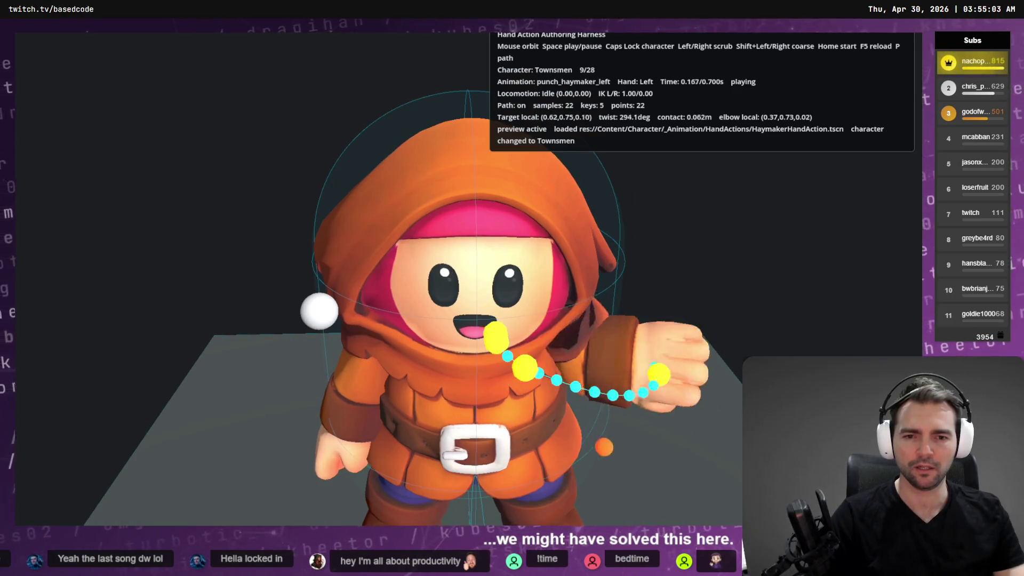
key(Caps_Lock)
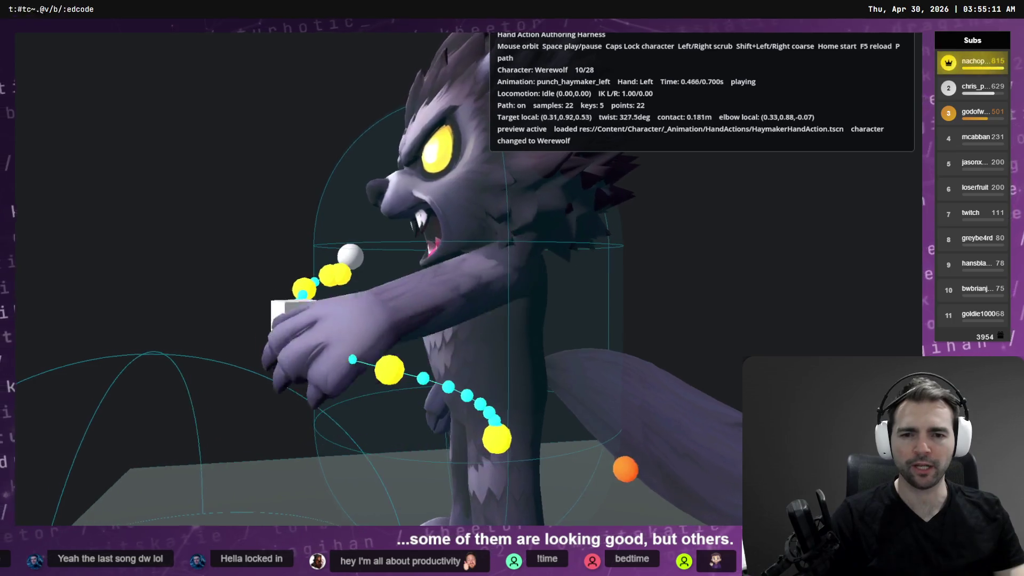
key(Caps_Lock)
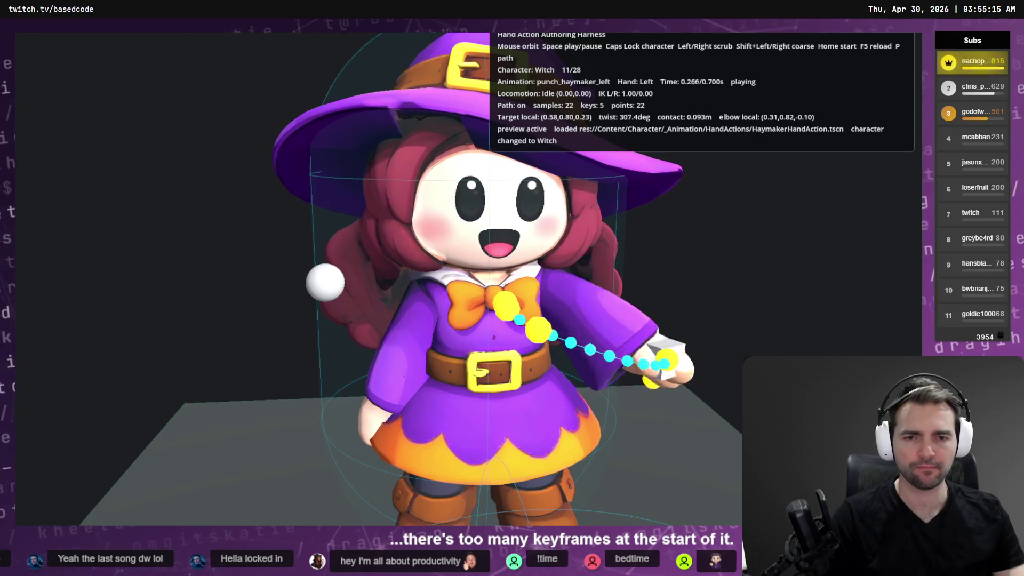
key(Caps_Lock)
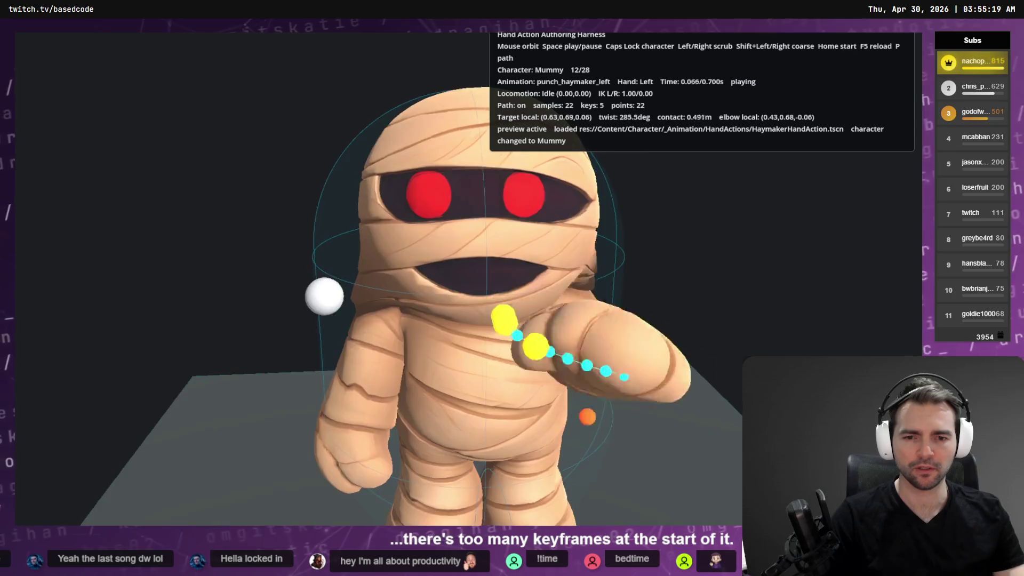
key(Caps_Lock)
key(Caps_Lock)
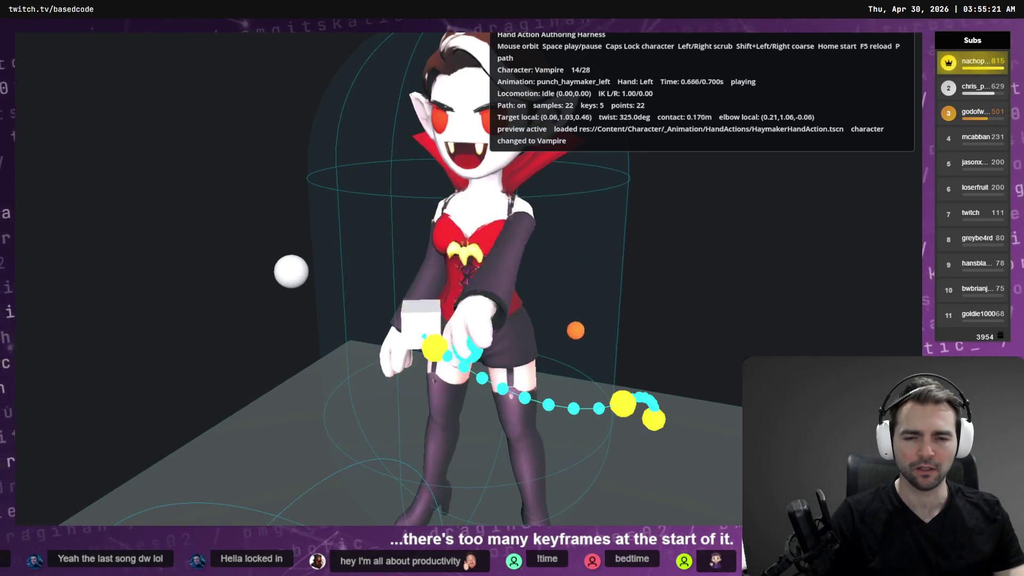
key(Caps_Lock)
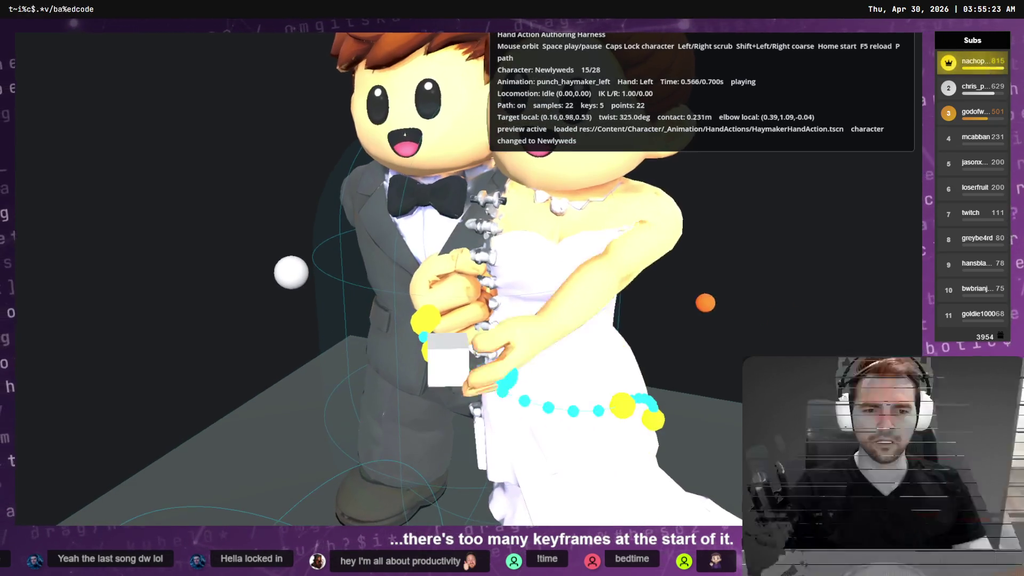
key(Caps_Lock)
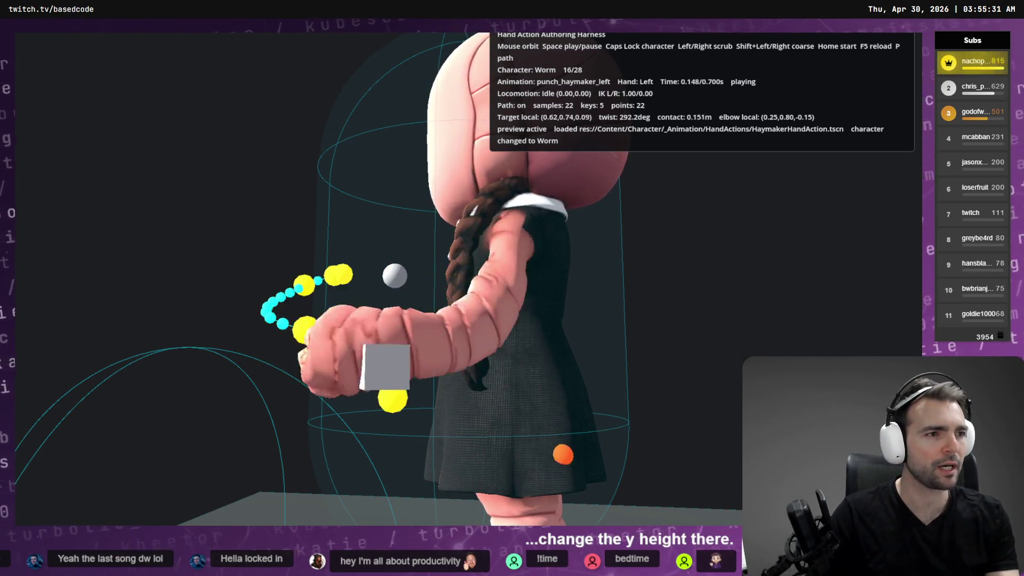
Hide the position:x track, frame the remaining 0.7–1.0 curve, and briefly run the harness.
key(alt+Tab)
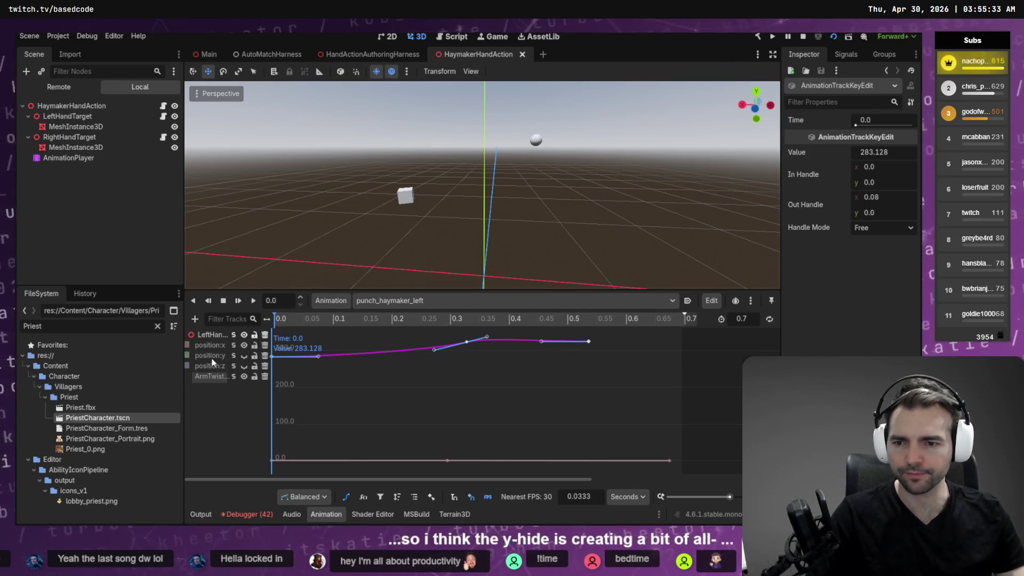
click(301, 385)
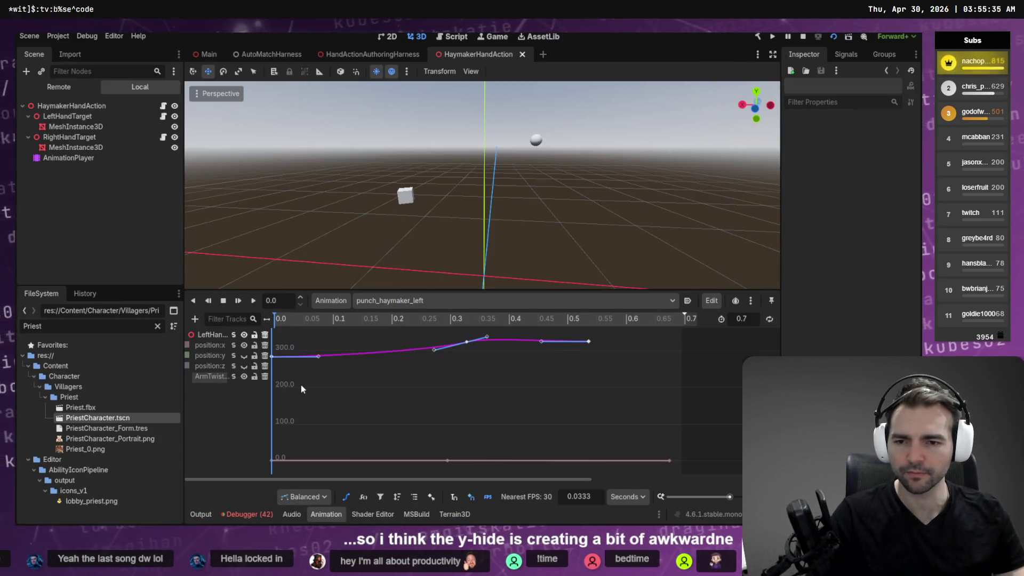
click(244, 346)
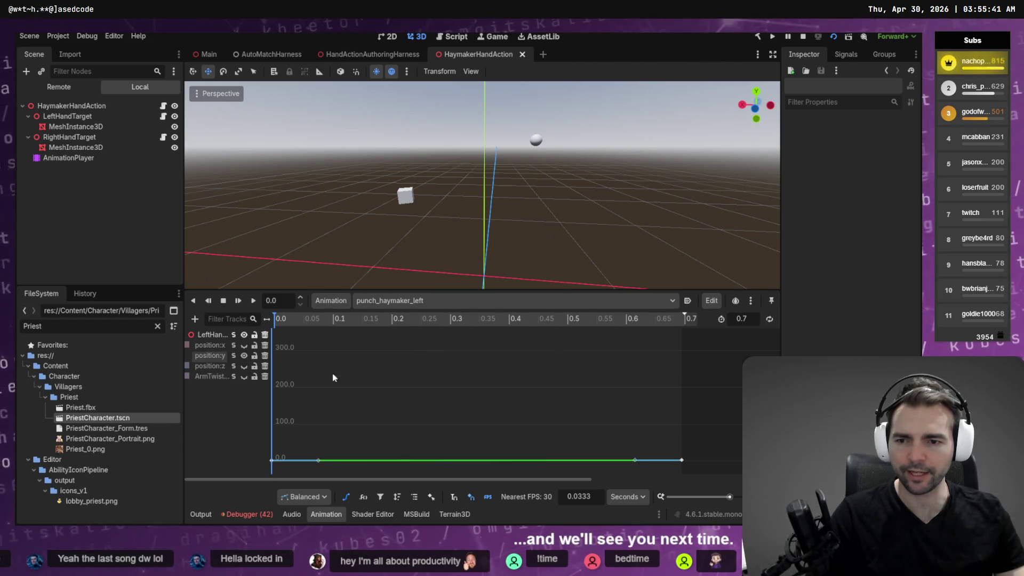
key(f)
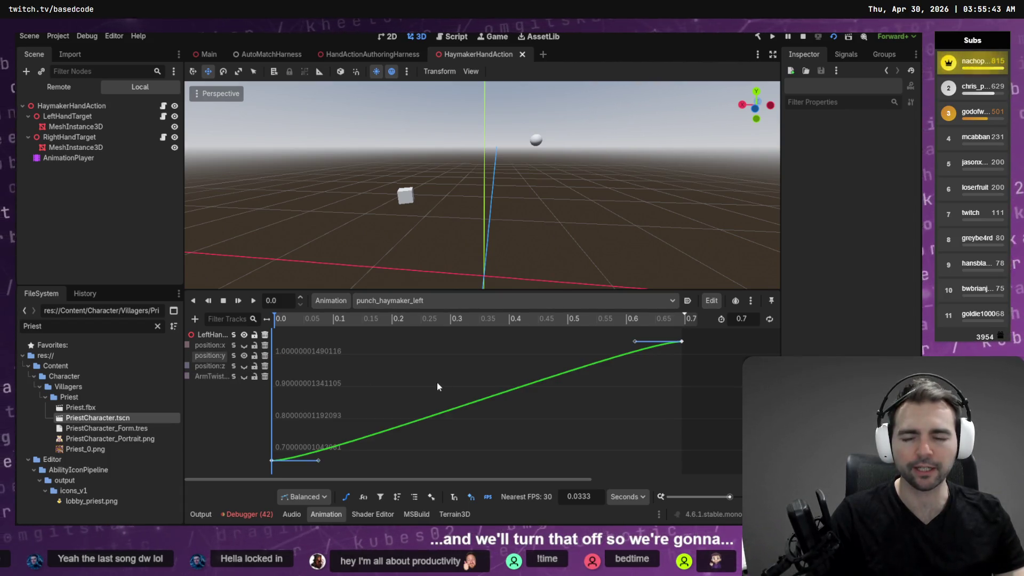
key(alt+Tab)
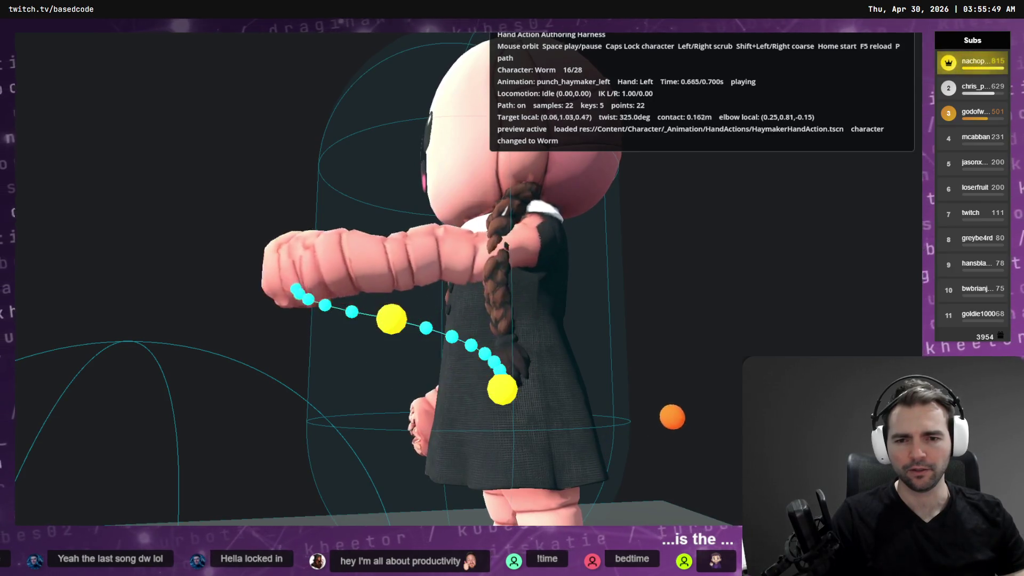
key(alt+Tab)
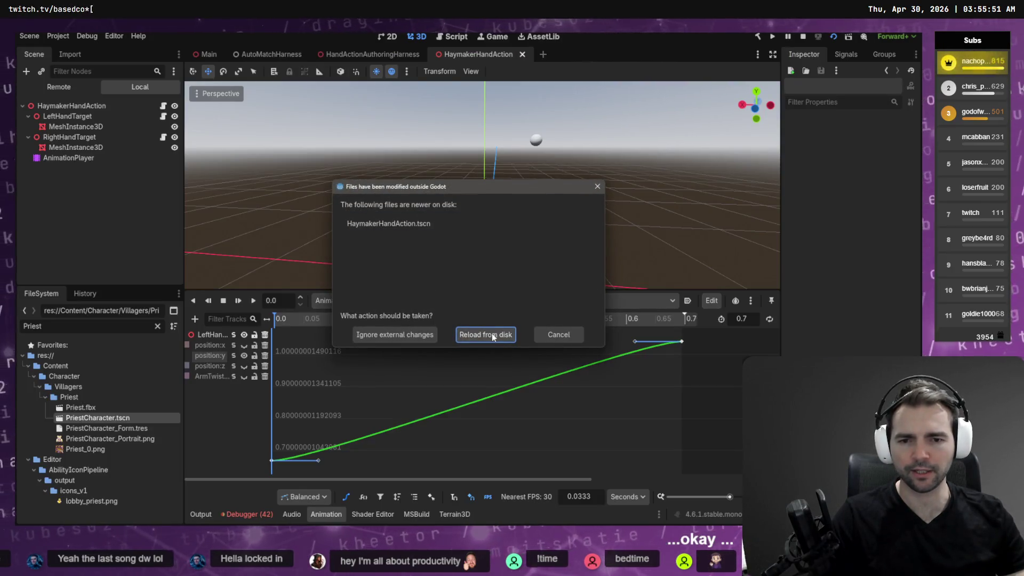
Reload the scene from disk and open punch_haymaker_right as bezier curves.
click(492, 334)
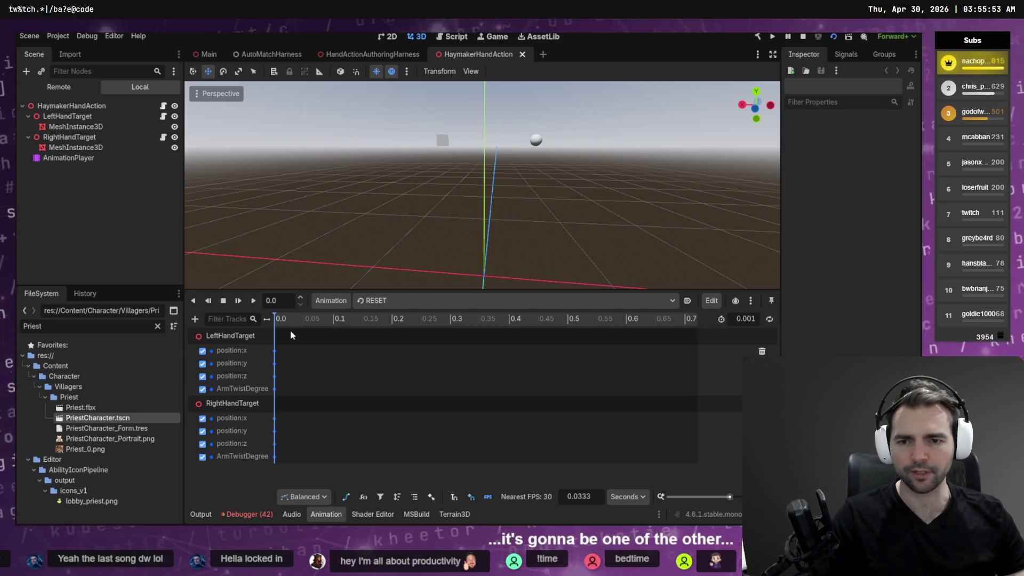
click(414, 301)
click(405, 339)
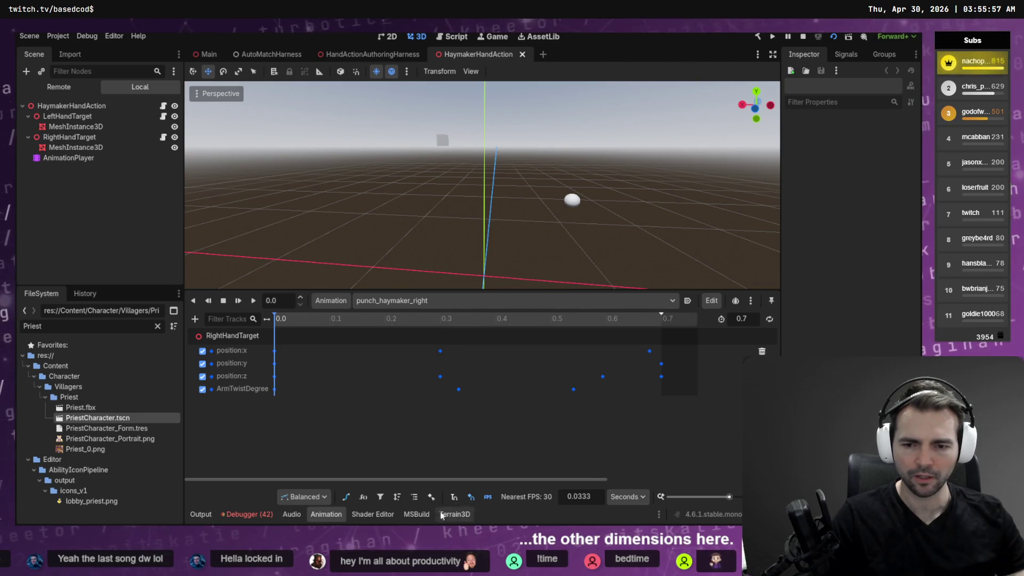
click(345, 498)
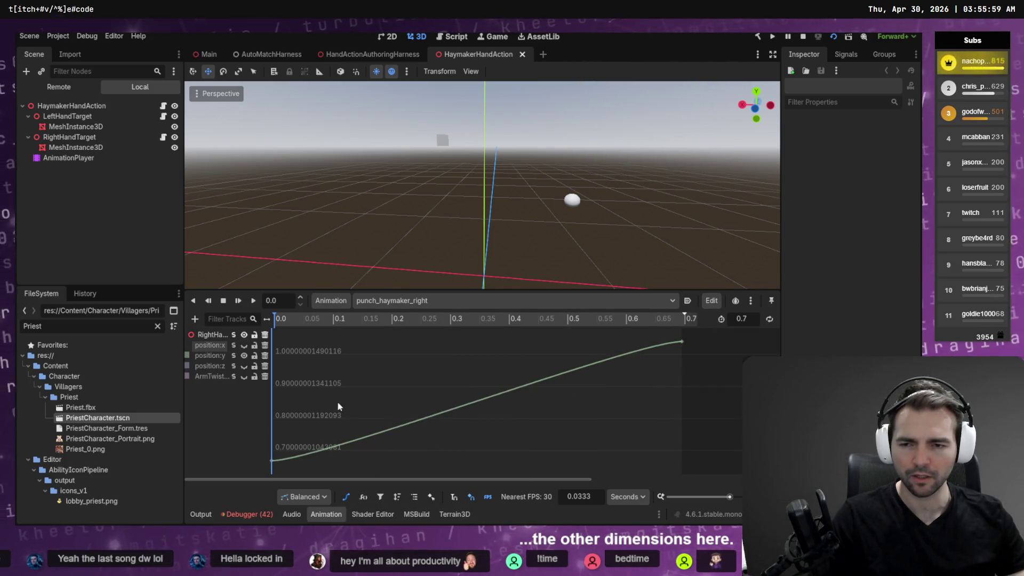
Show the position:y curve and replay the haymaker in the harness several times.
key(alt+Tab)
key(alt+Tab)
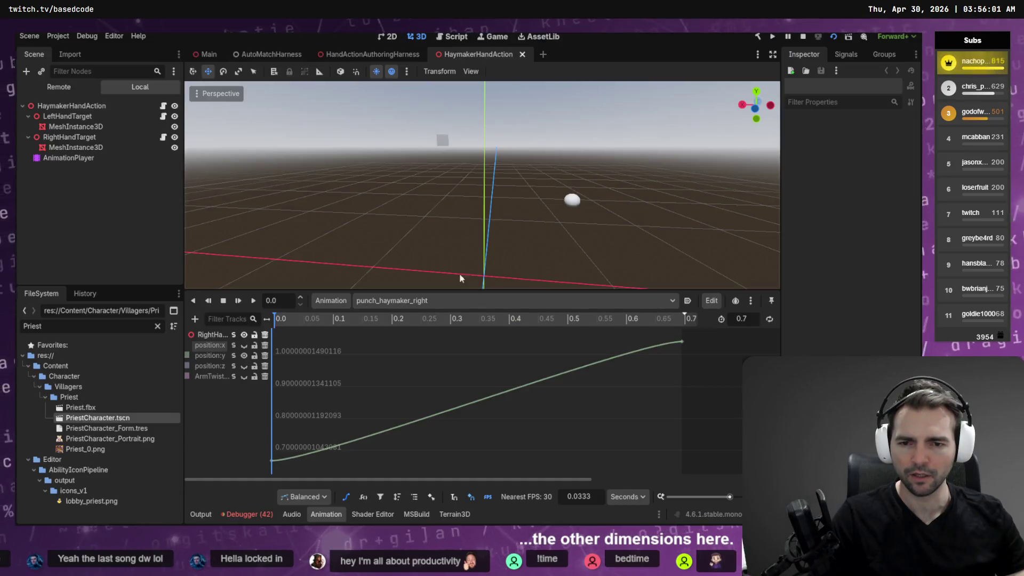
click(246, 366)
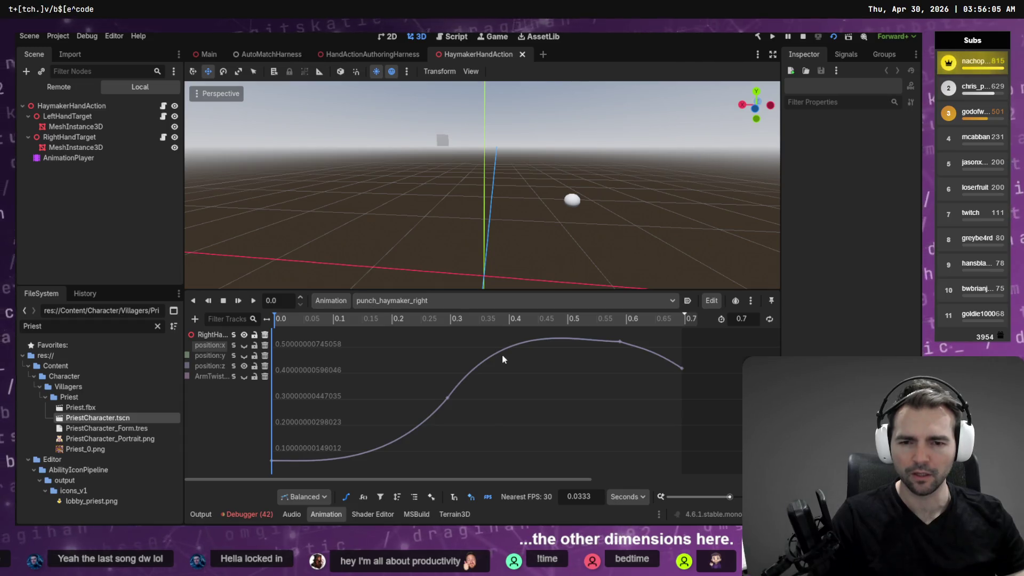
key(alt+Tab)
key(alt+Tab)
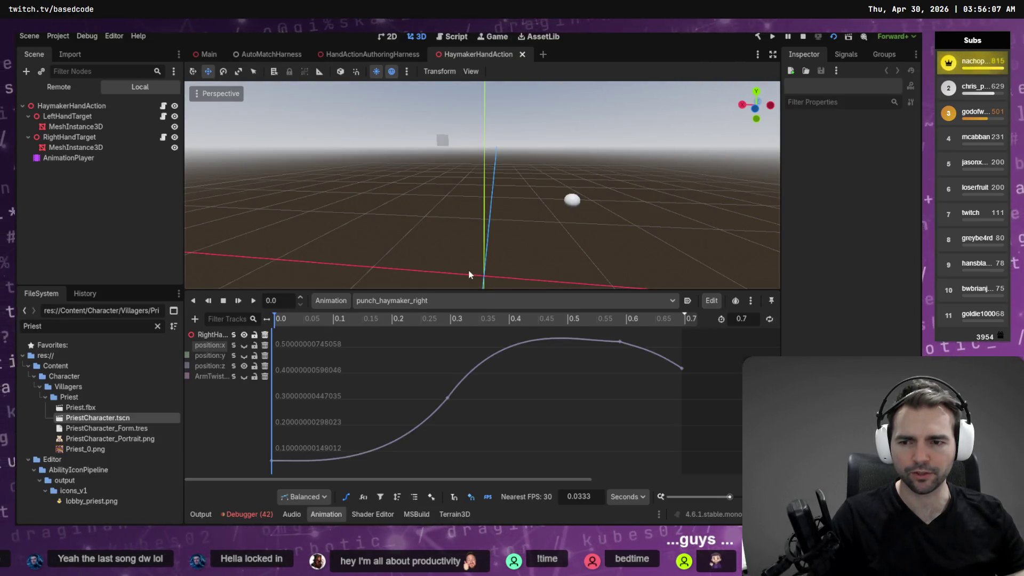
key(alt+Tab)
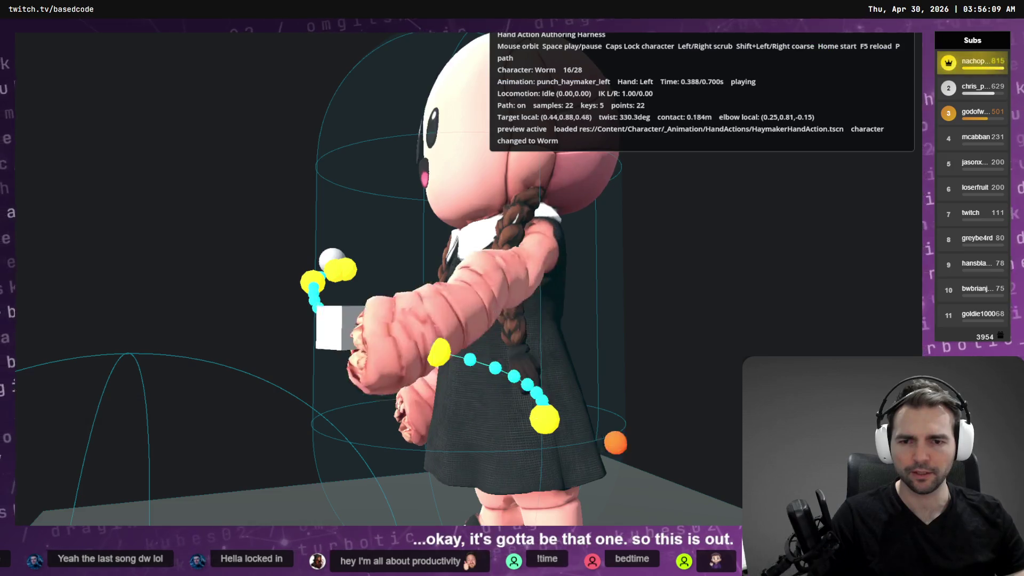
key(alt+Tab)
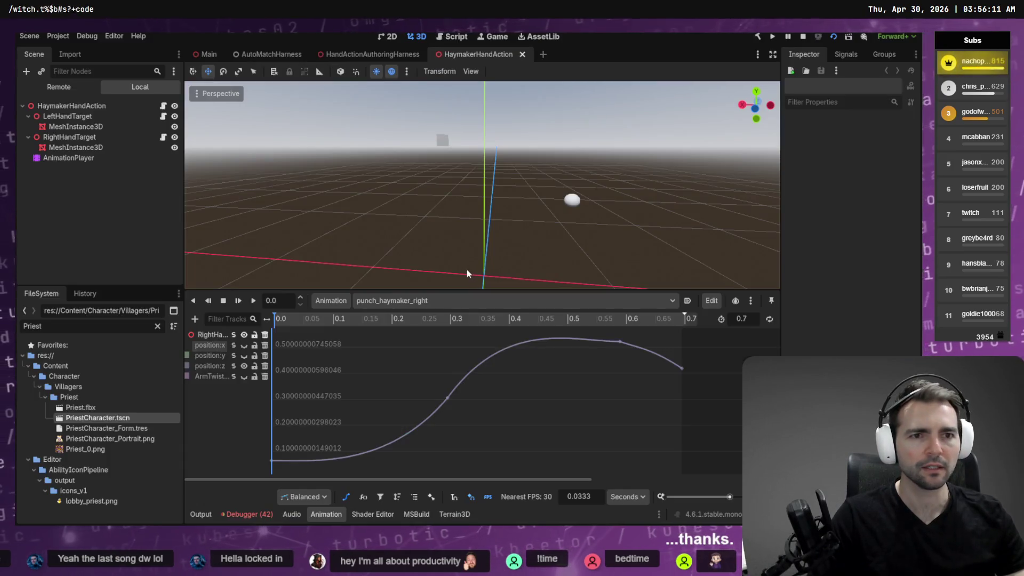
key(alt+Tab)
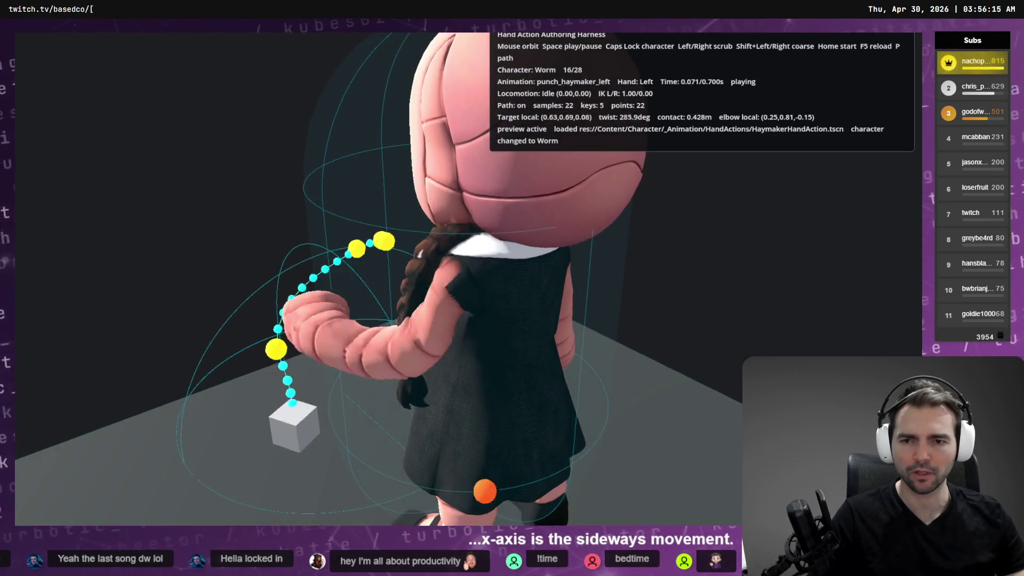
key(alt+Tab)
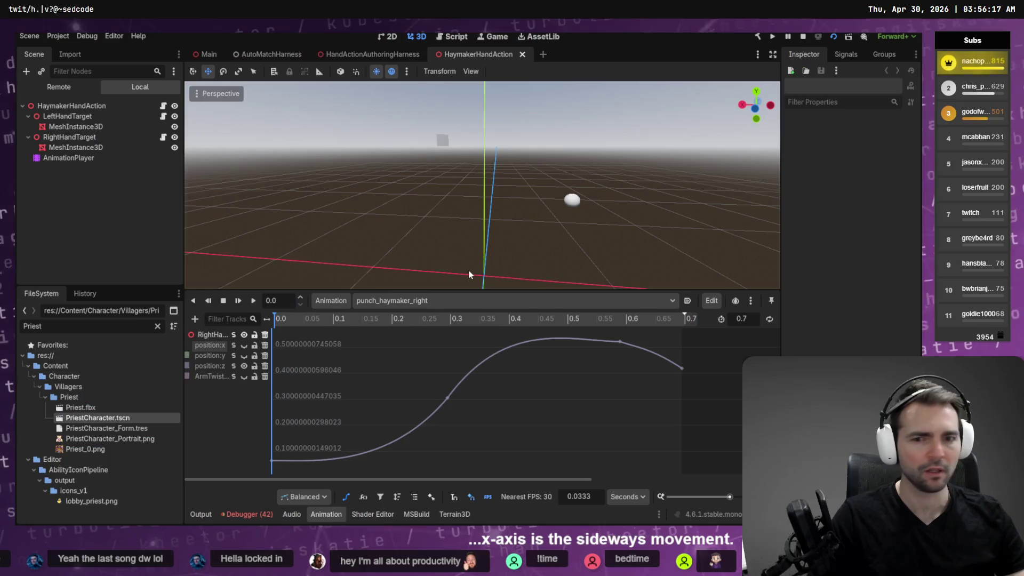
key(alt+Tab)
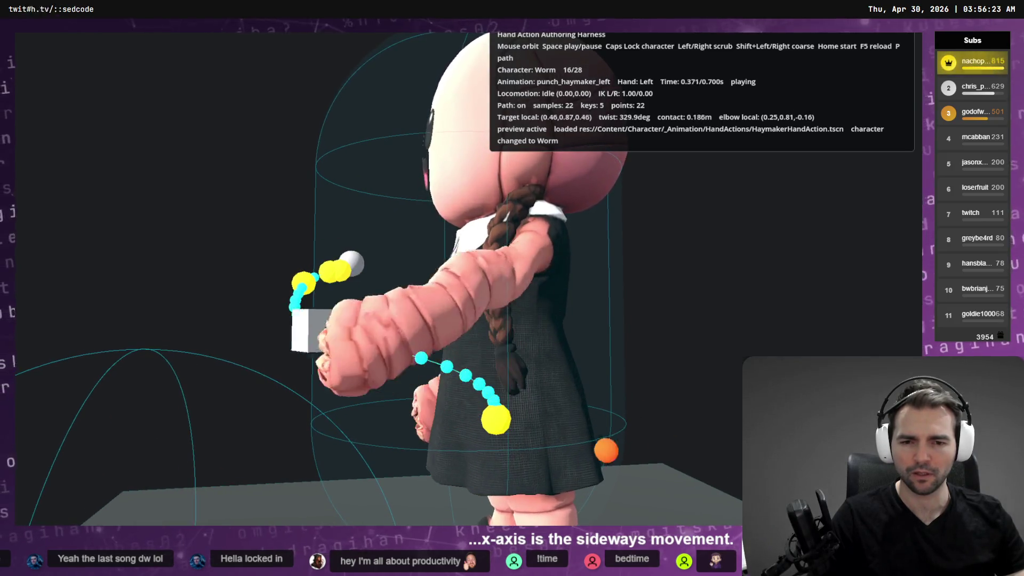
key(alt+Tab)
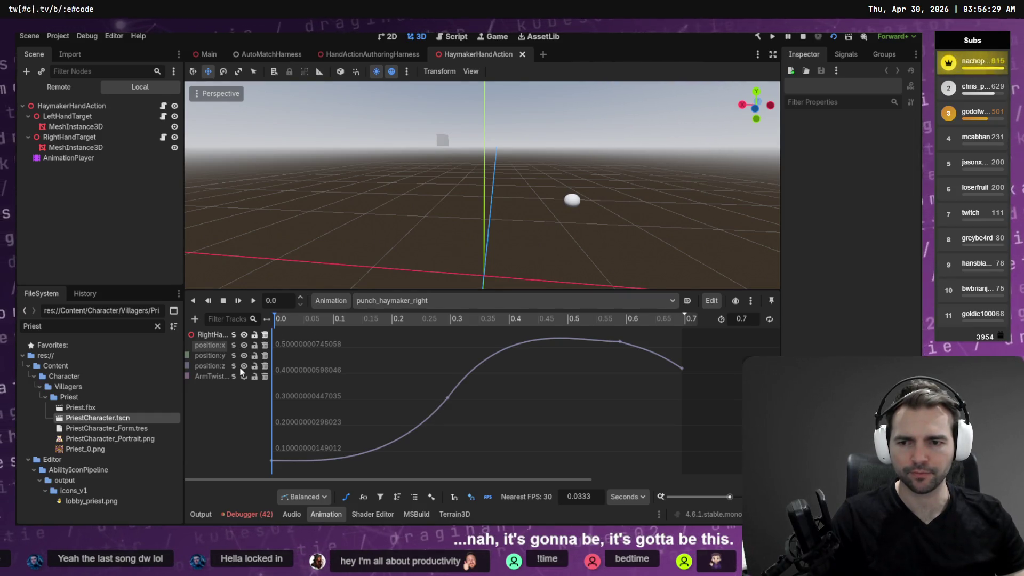
Frame position:y and bend its first key's out-handle upward to steepen the start.
key(f)
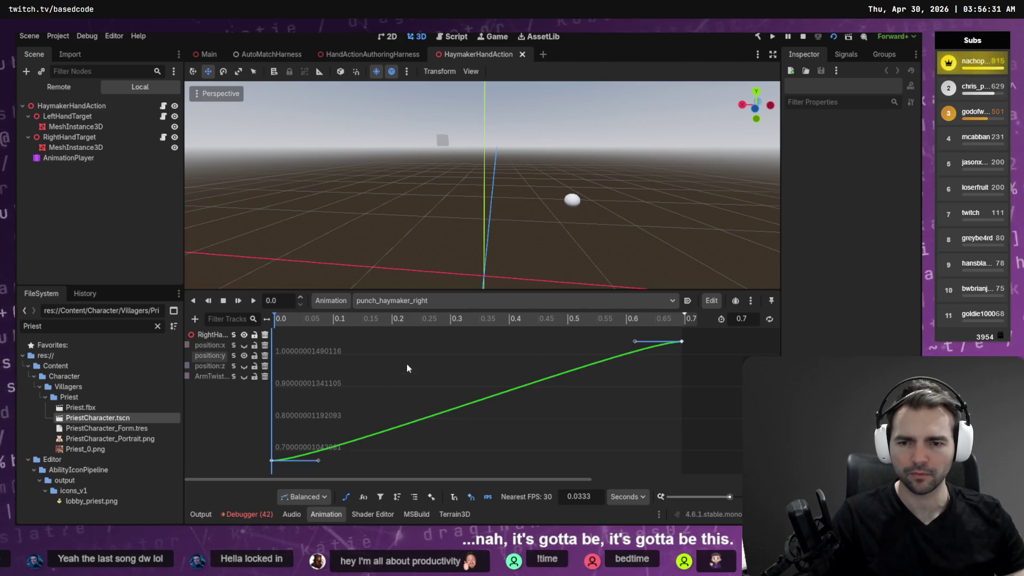
drag(273, 461, 274, 458)
drag(329, 429, 332, 402)
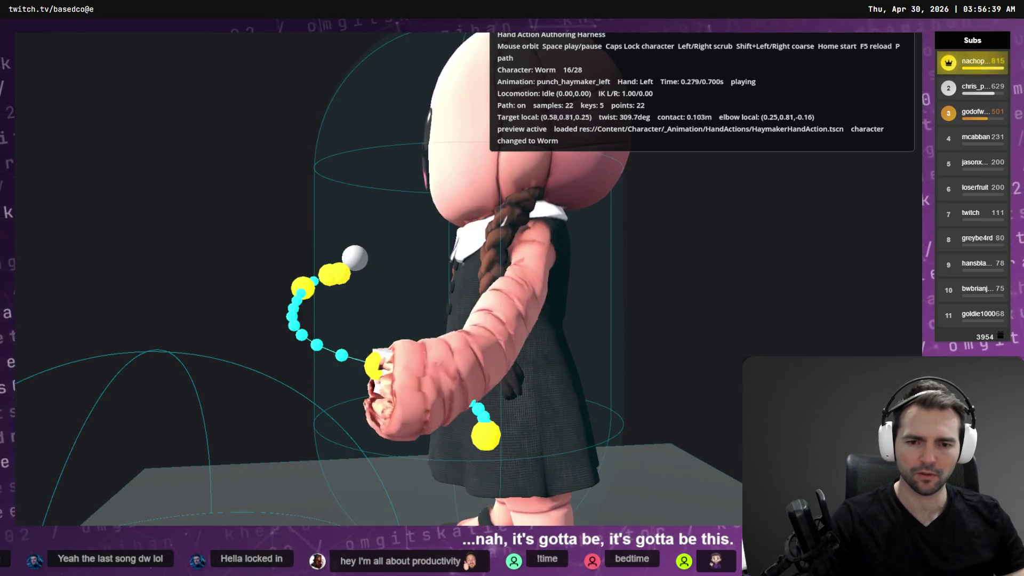
key(F8)
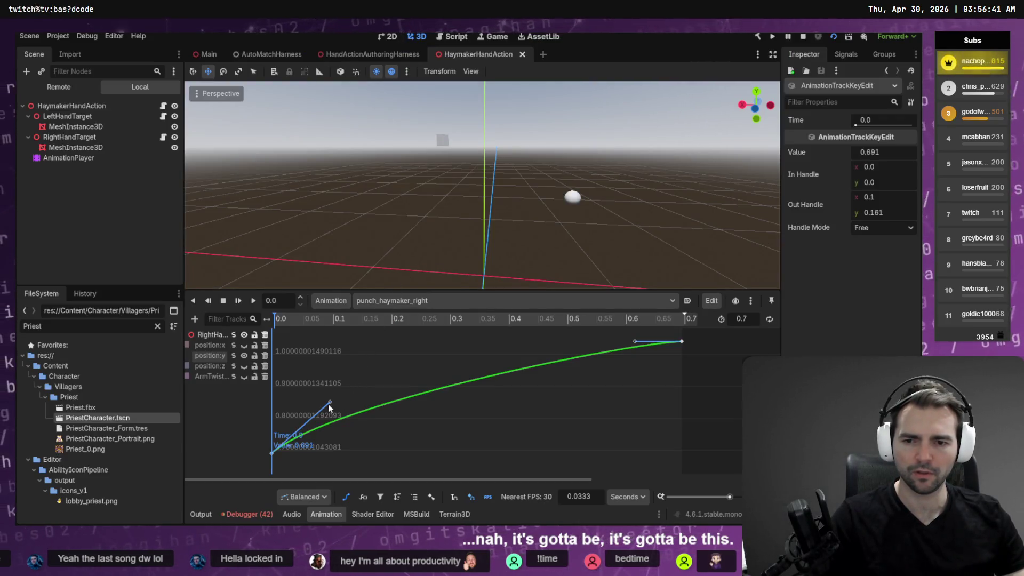
drag(328, 405, 337, 357)
key(F5)
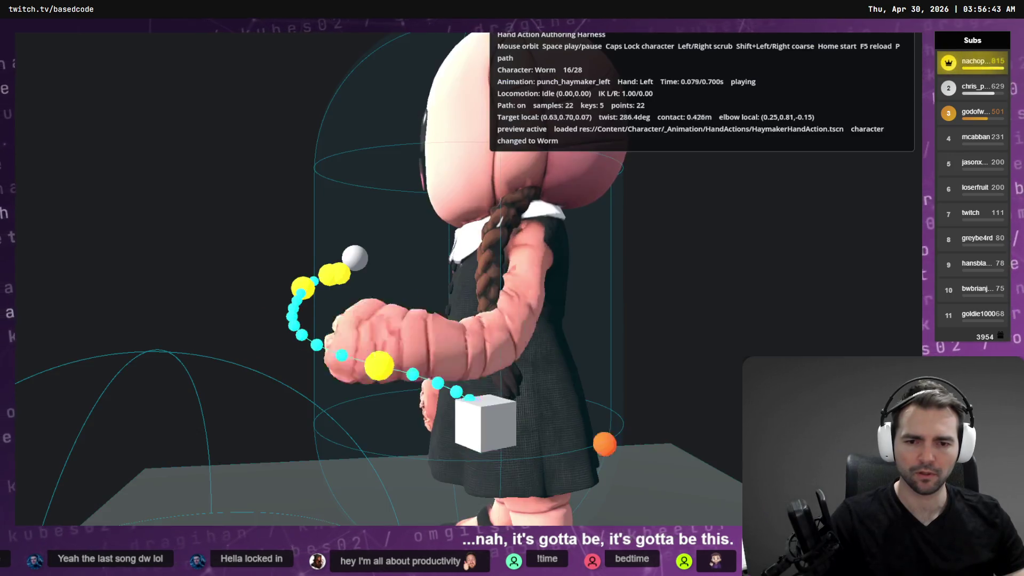
Lower the first key's handle and rerun the harness to check the new path.
key(F8)
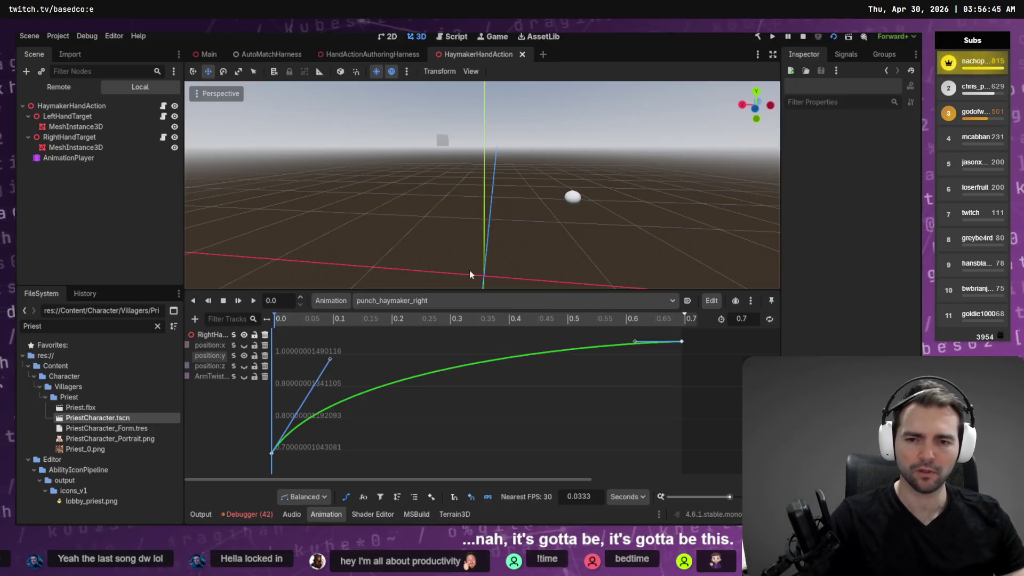
key(F5)
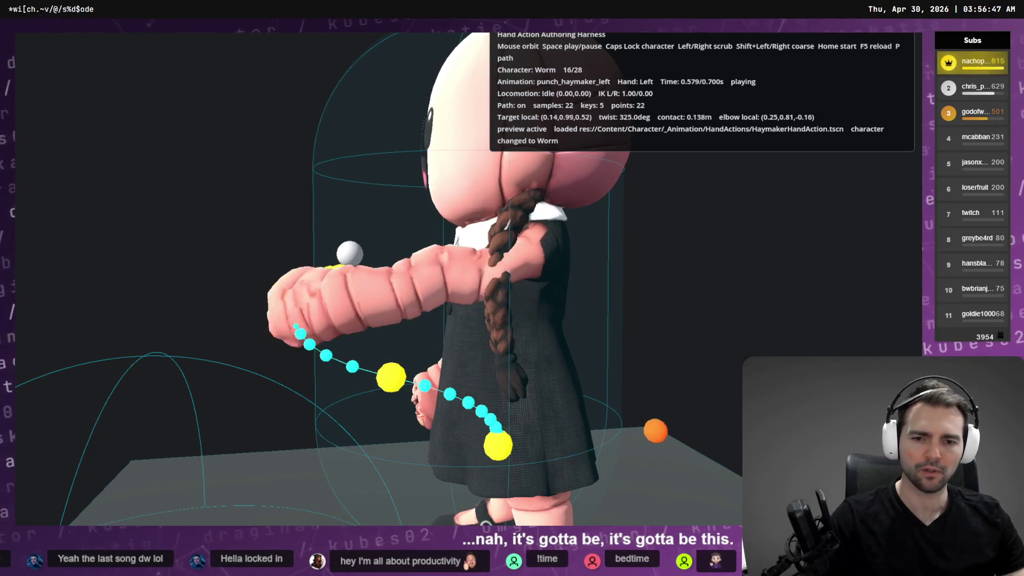
key(F8)
drag(334, 365, 366, 462)
key(F5)
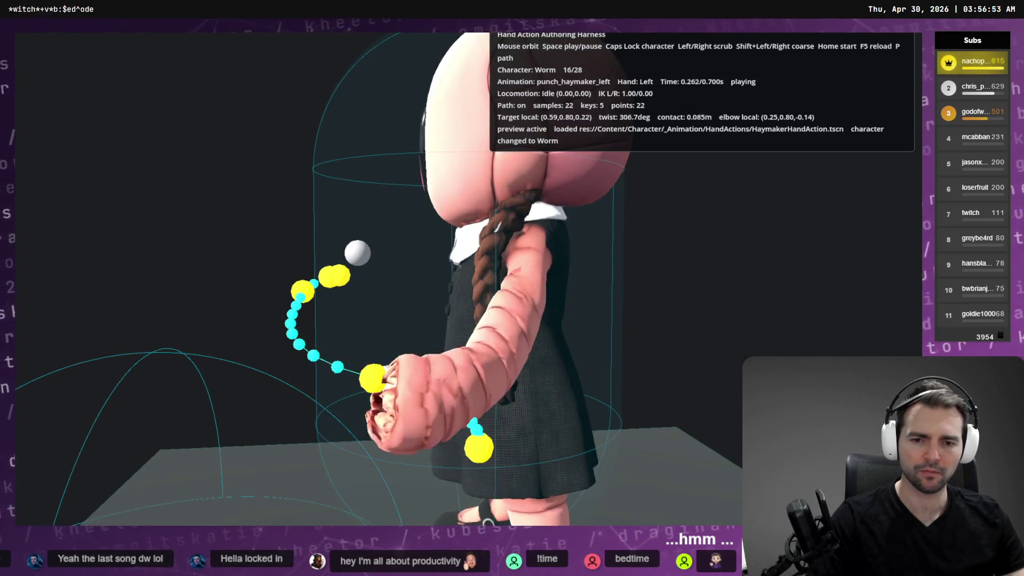
key(F8)
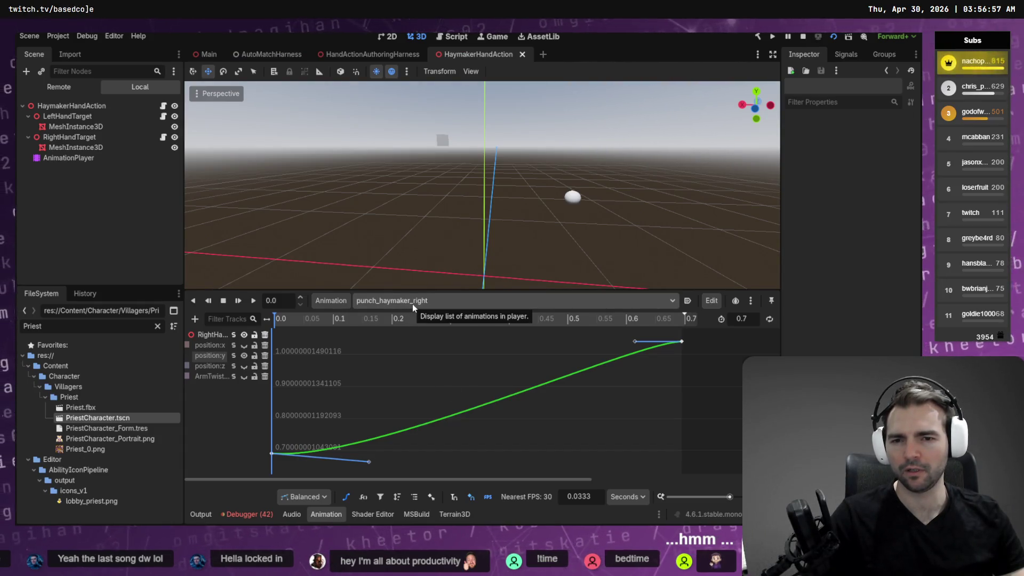
key(F5)
key(F8)
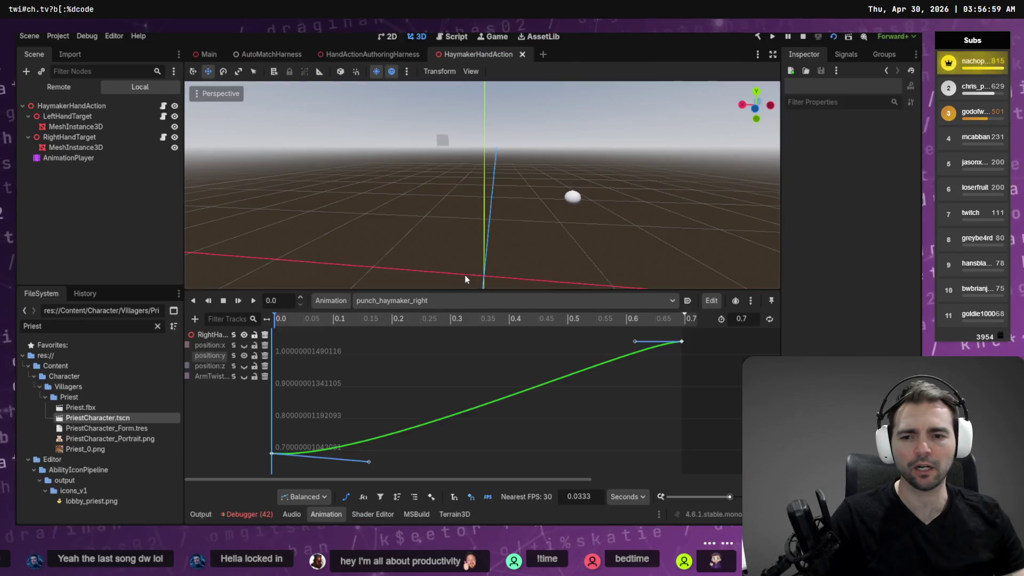
Flatten the first key's out-handle, then switch to the punch_haymaker_left animation.
drag(370, 461, 431, 370)
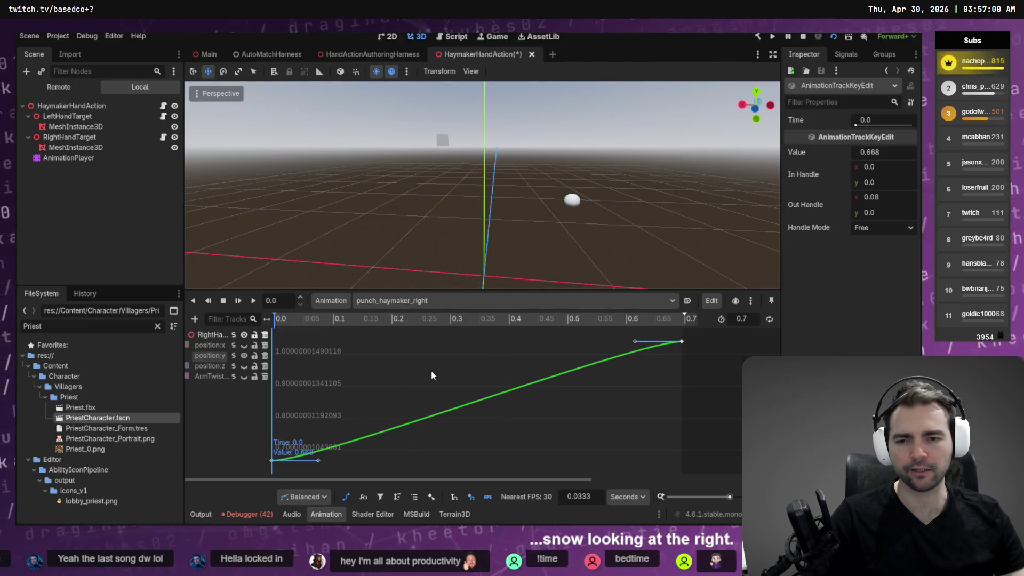
click(441, 301)
click(432, 328)
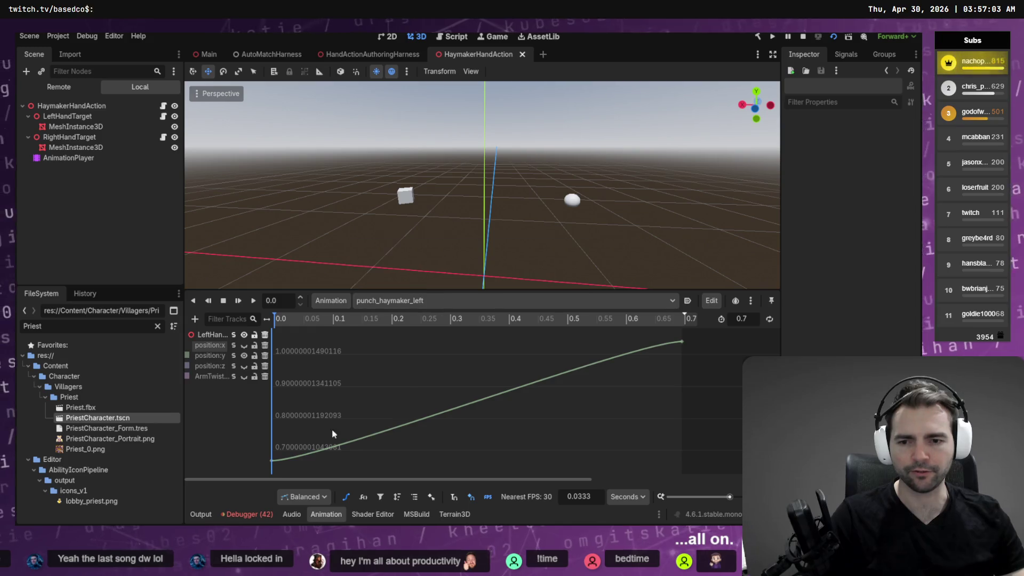
Drag the first position:y key's out-handle to 0.333, 0.013 for a gentle ease-out.
click(272, 460)
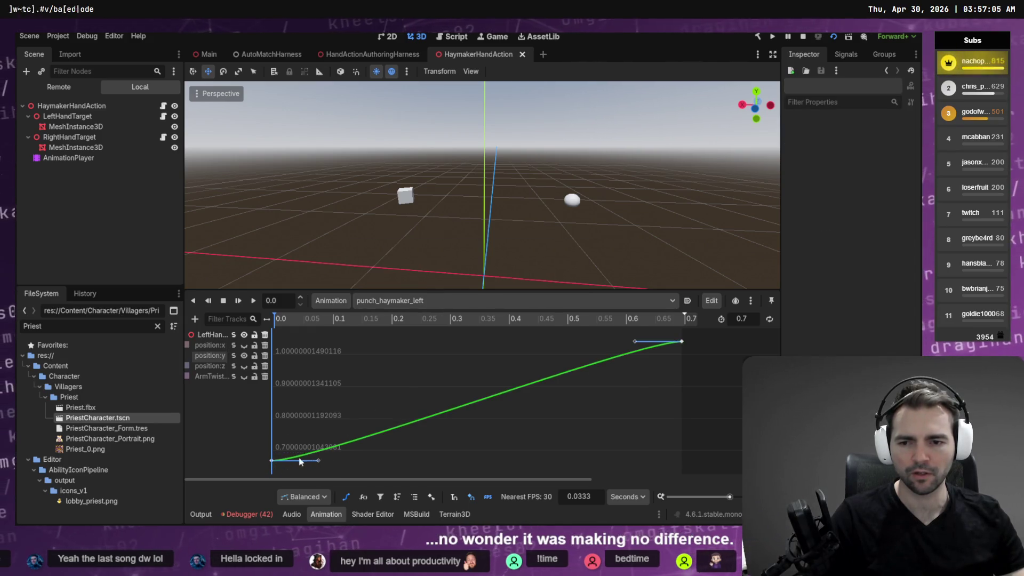
drag(326, 425, 334, 408)
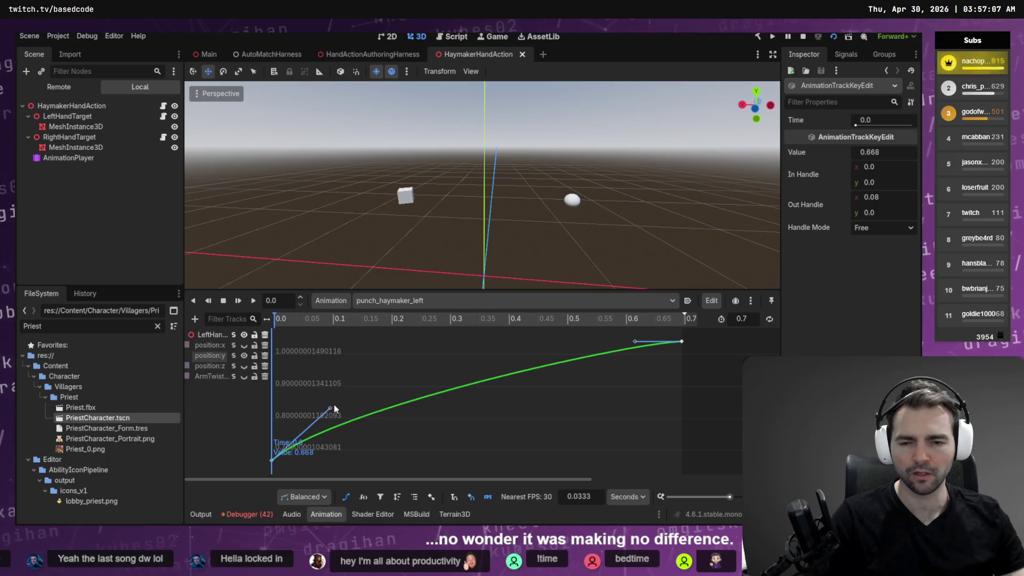
key(alt+Tab)
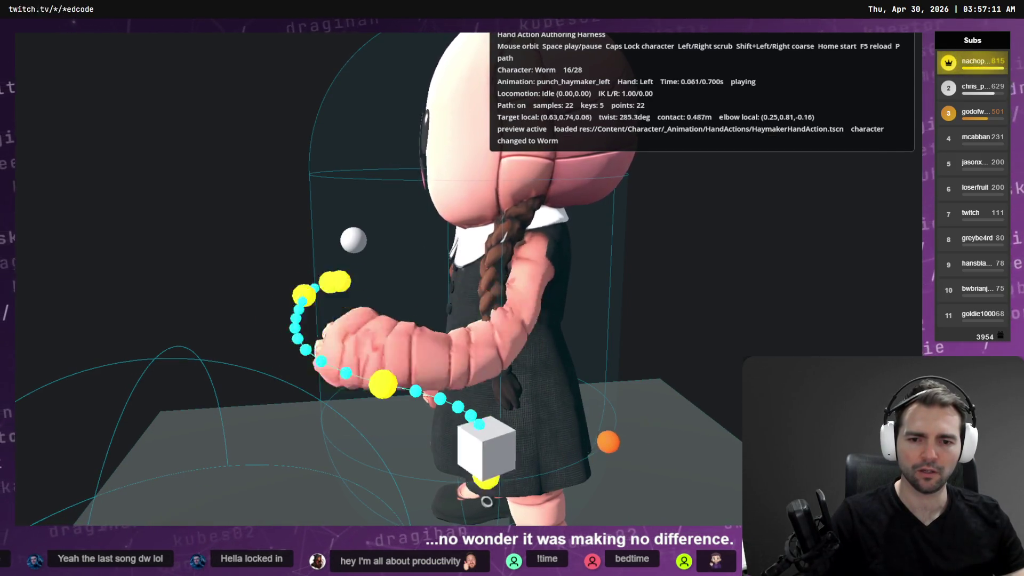
key(alt+Tab)
mouse_move(330, 415)
mouse_down()
mouse_move(417, 462)
mouse_move(467, 457)
mouse_up()
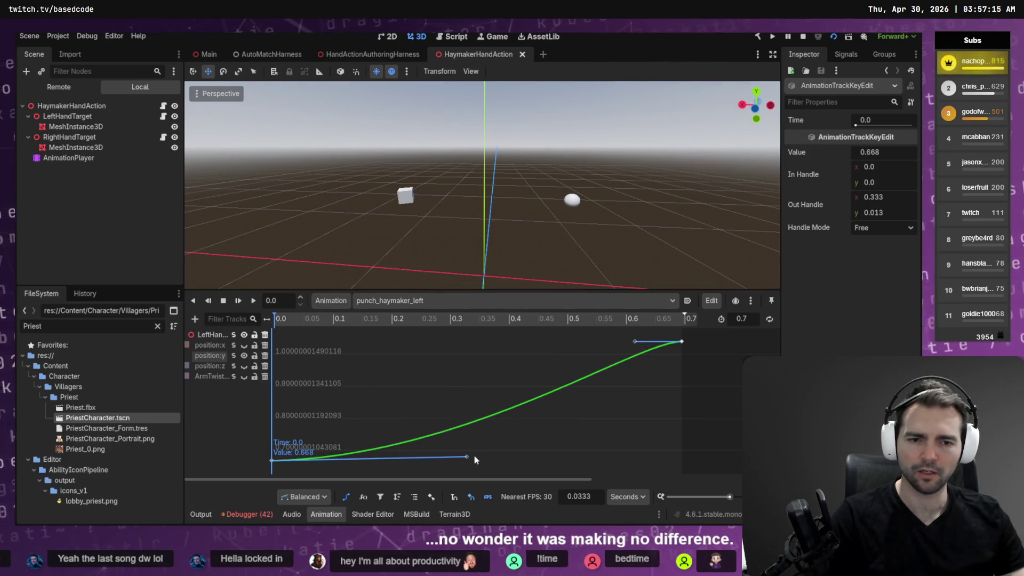
Preview the eased left haymaker in the harness on the Worm and the Yeti.
key(alt+Tab)
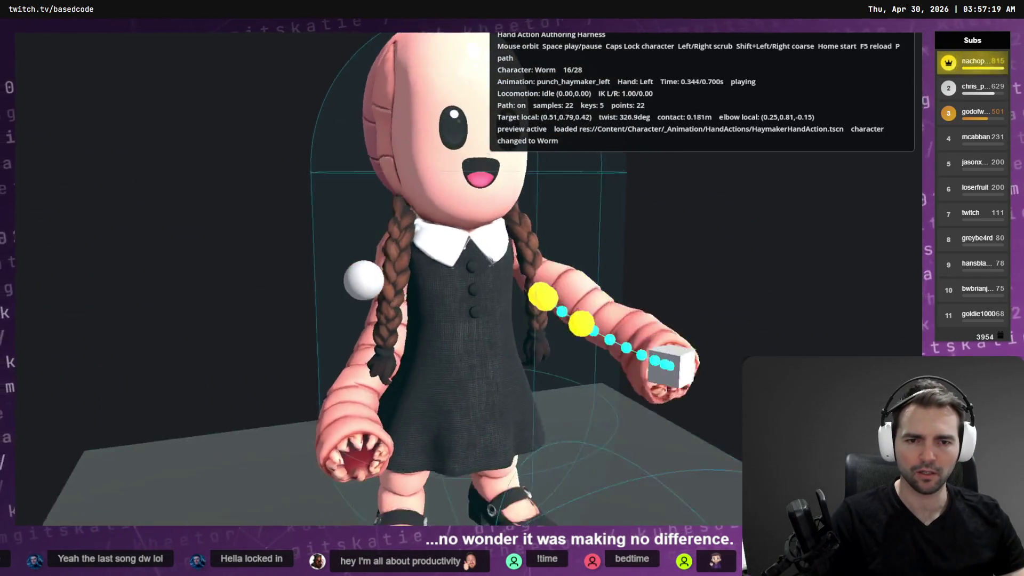
key(Caps_Lock)
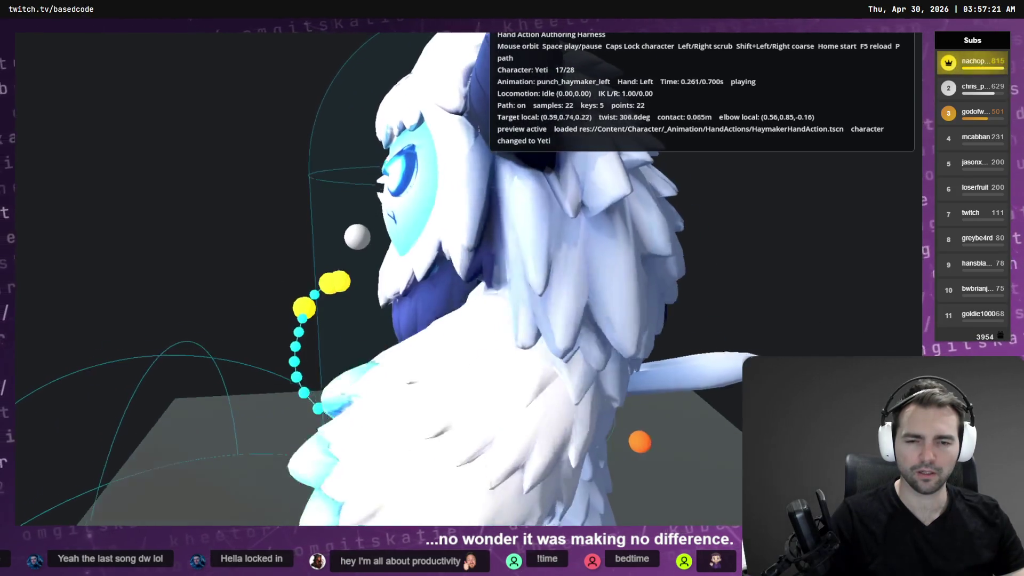
key(alt+Tab)
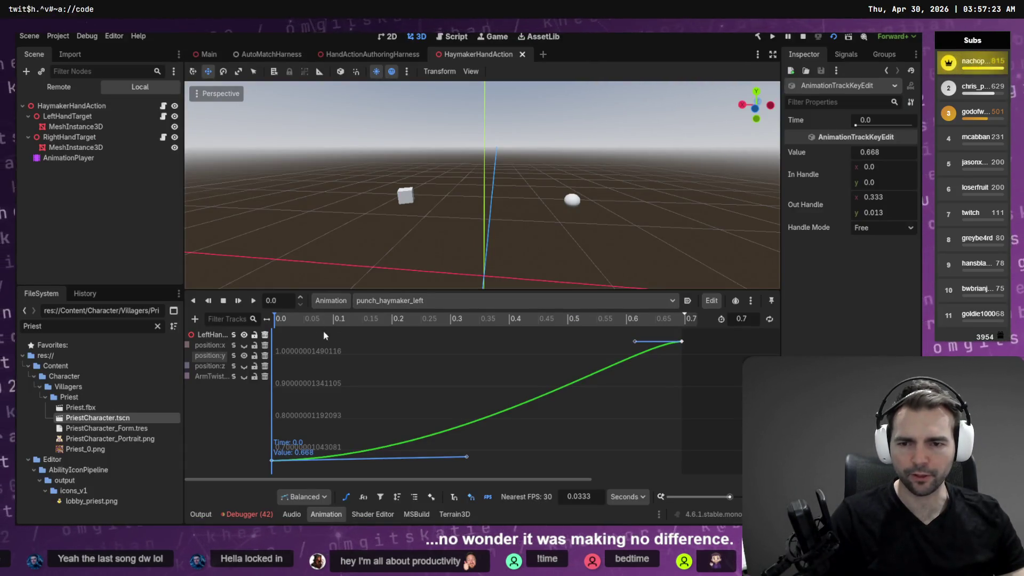
key(alt+Tab)
key(alt+Tab)
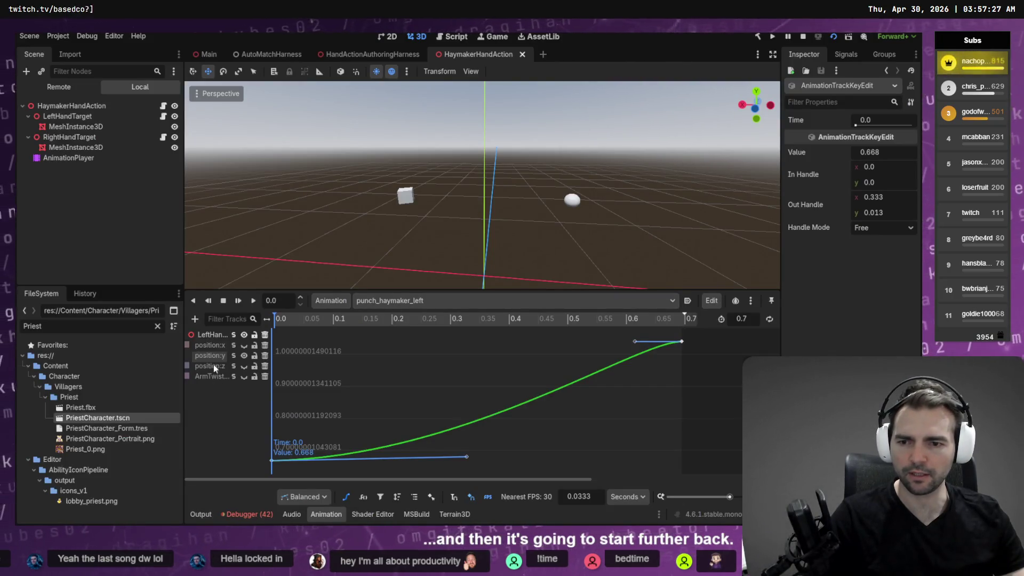
Swap the graph to position:z and lower its time-0 key to -0.293, previewing on the Yeti.
click(245, 356)
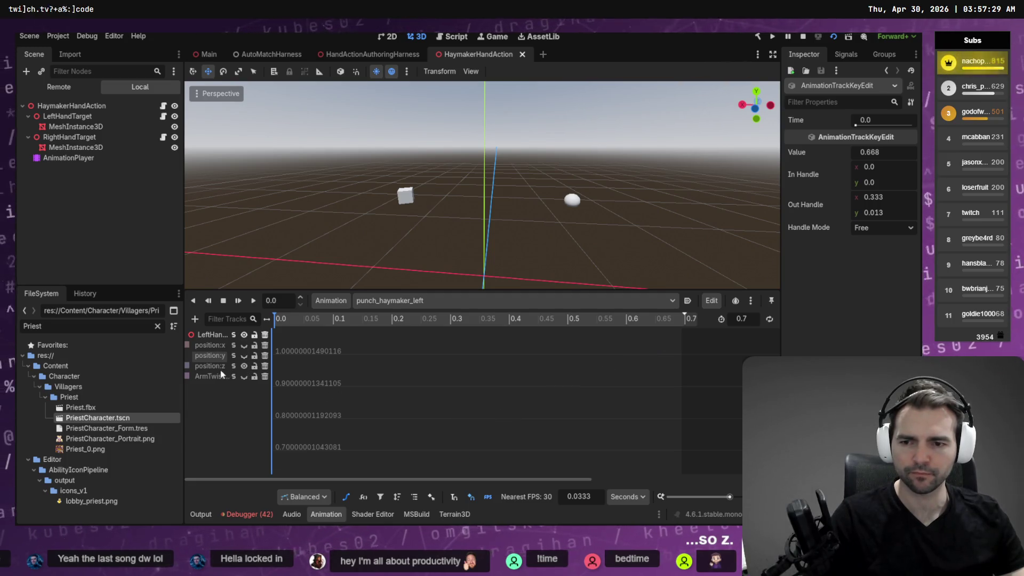
click(395, 373)
key(f)
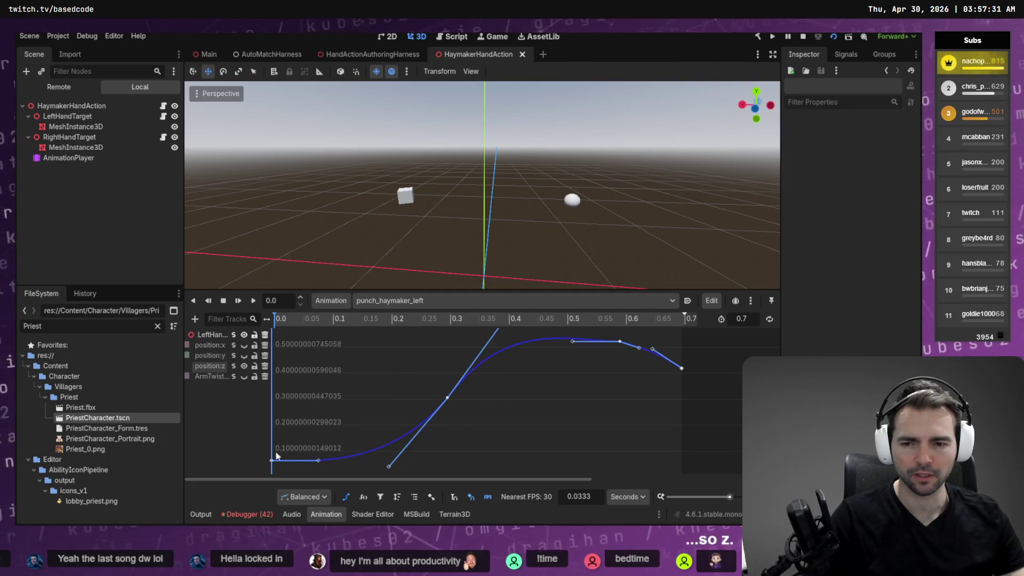
drag(270, 463, 268, 485)
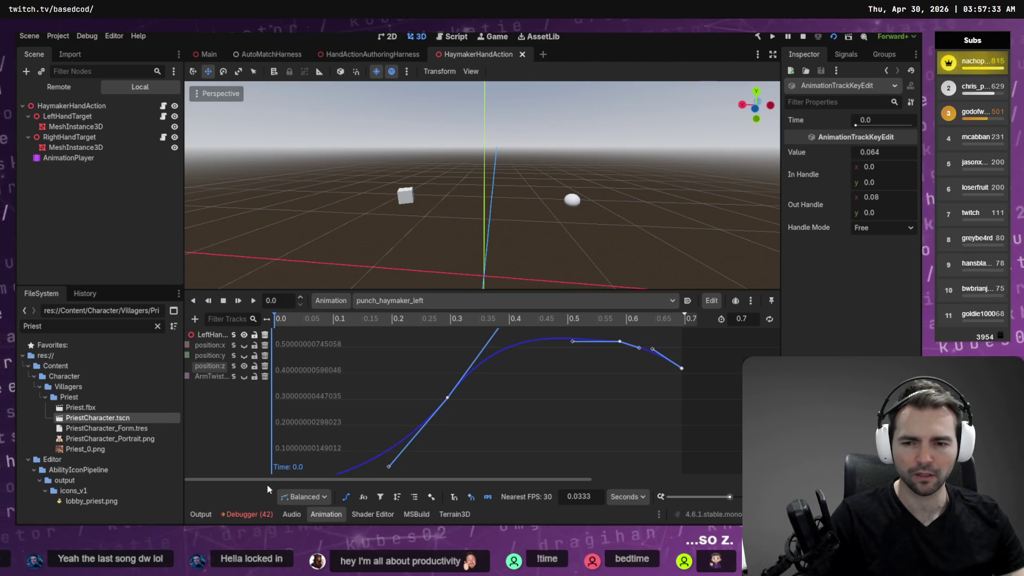
key(alt+Tab)
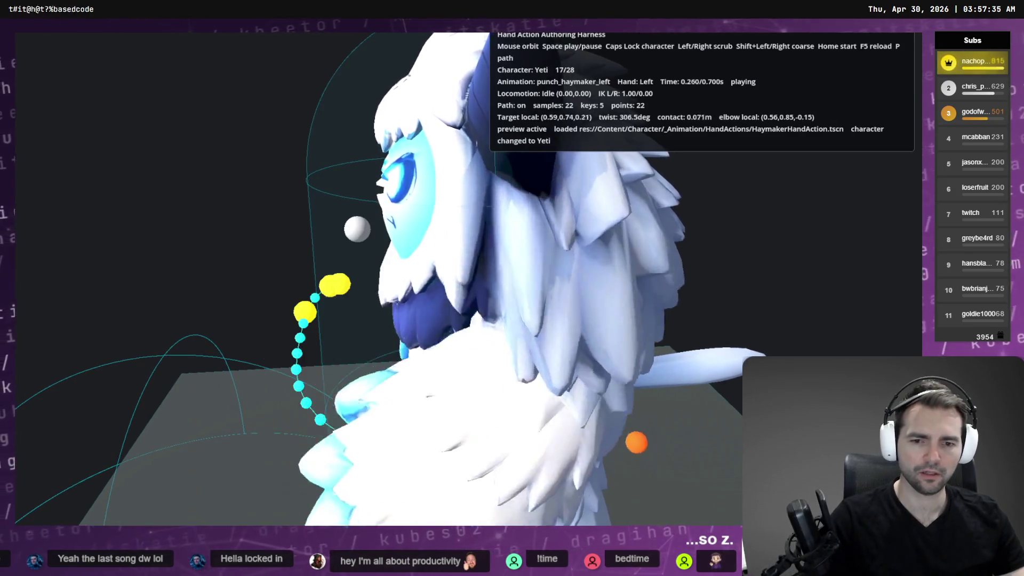
key(alt+Tab)
Reselect the position:z start key at time 0.0 and recheck the punch on the Yeti.
click(374, 407)
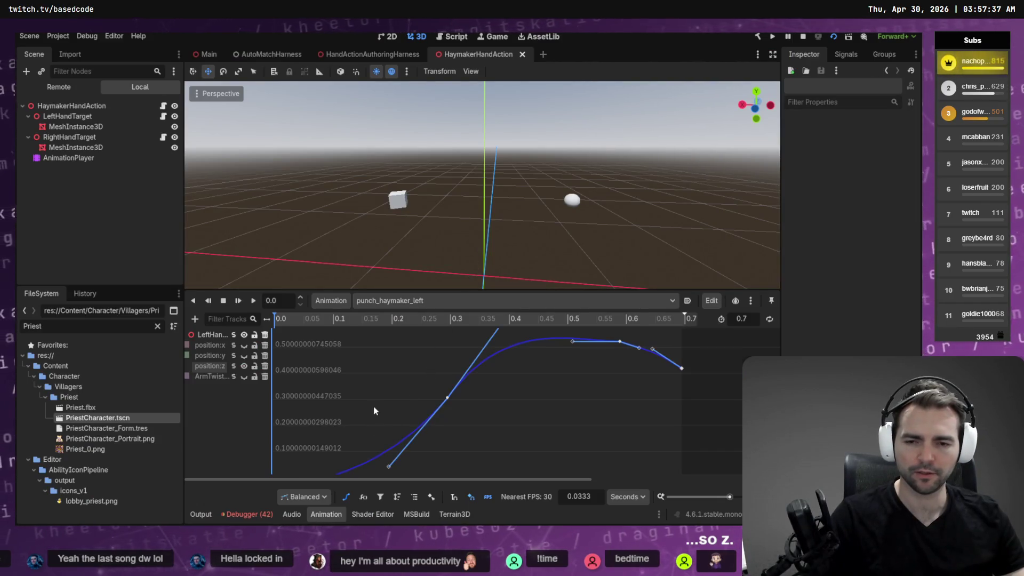
ctrl+scroll(371, 407, down, 5)
scroll(336, 353, up, 3)
click(272, 414)
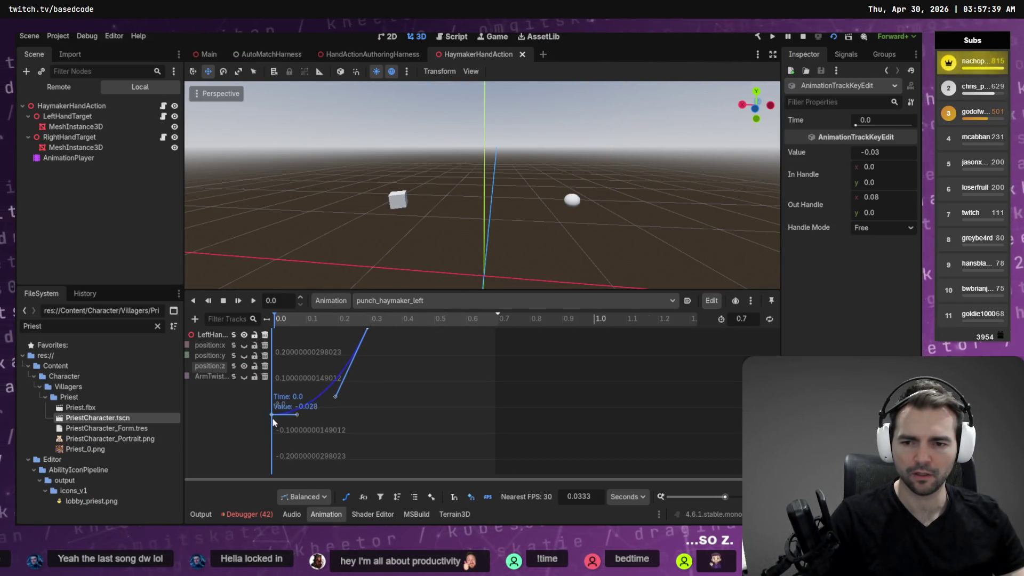
key(alt+Tab)
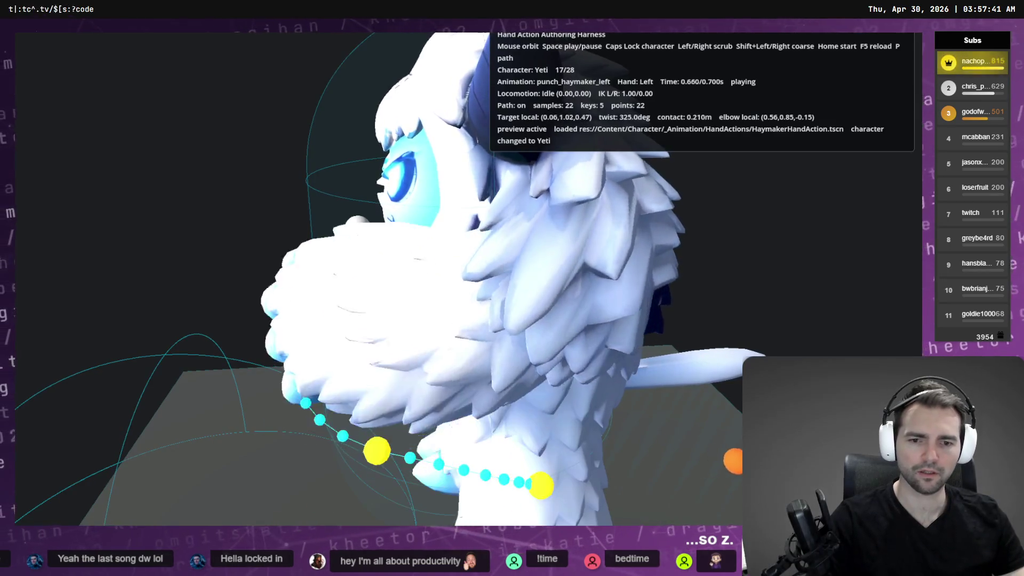
key(alt+Tab)
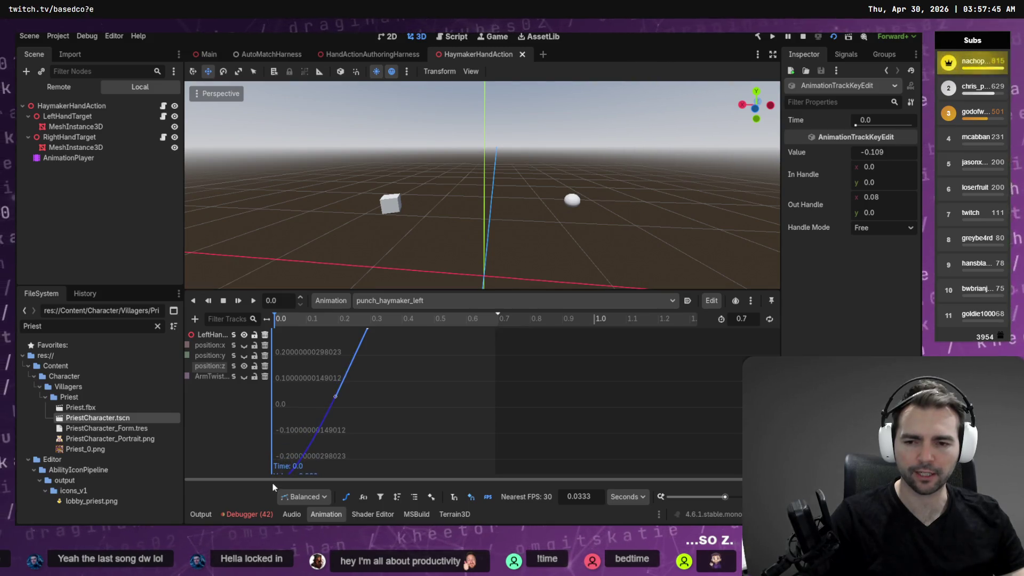
Preview the deeper wind-up on Alice, Skeleton and Vagabond, checking the end and start poses.
key(alt+Tab)
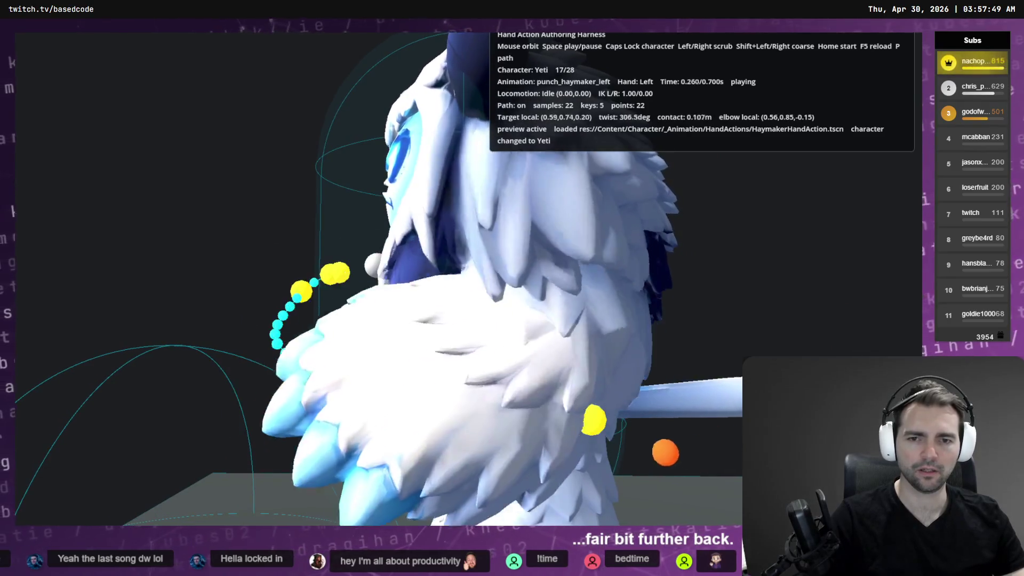
key(Caps_Lock)
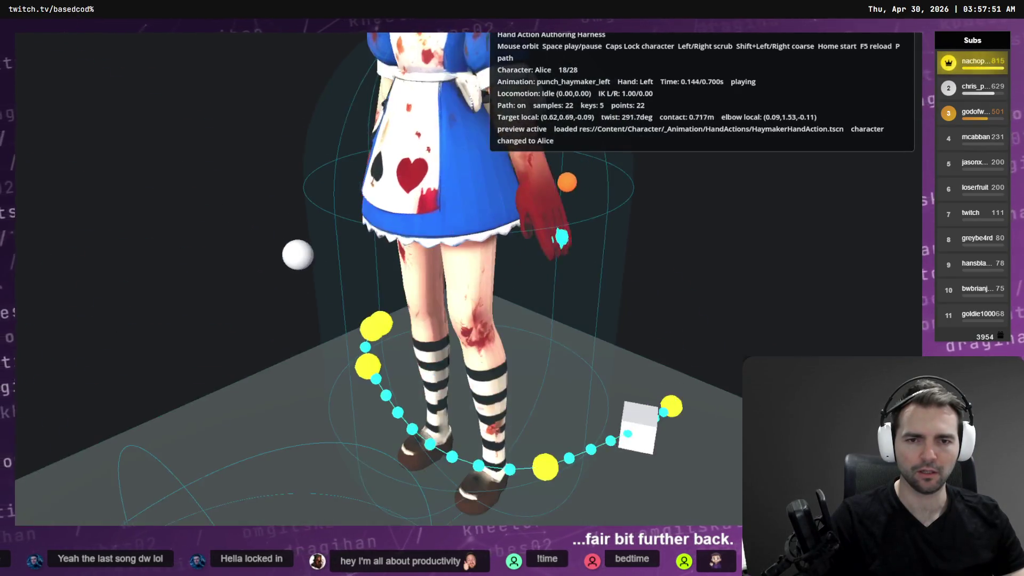
key(space)
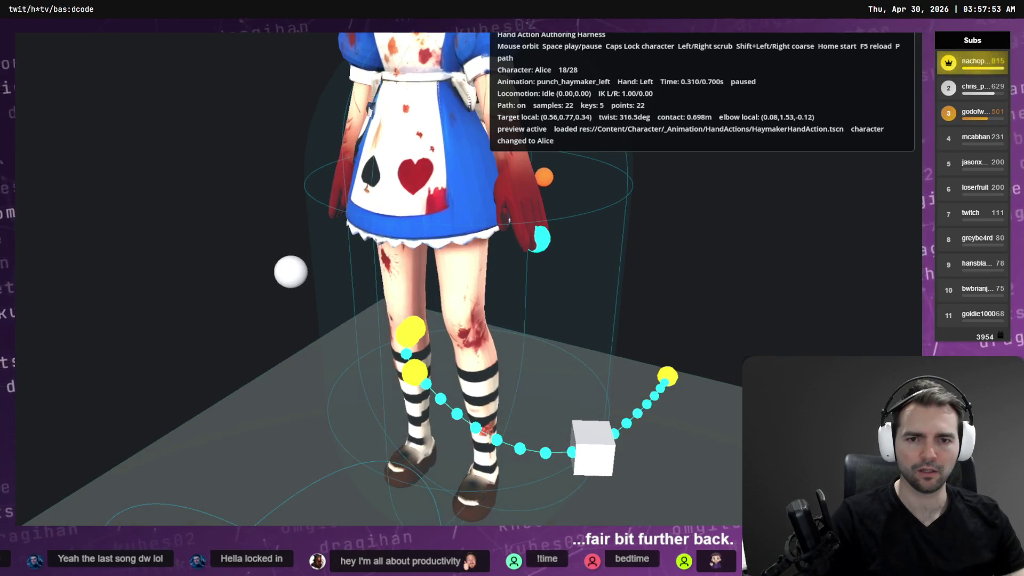
key(Caps_Lock)
key(Caps_Lock)
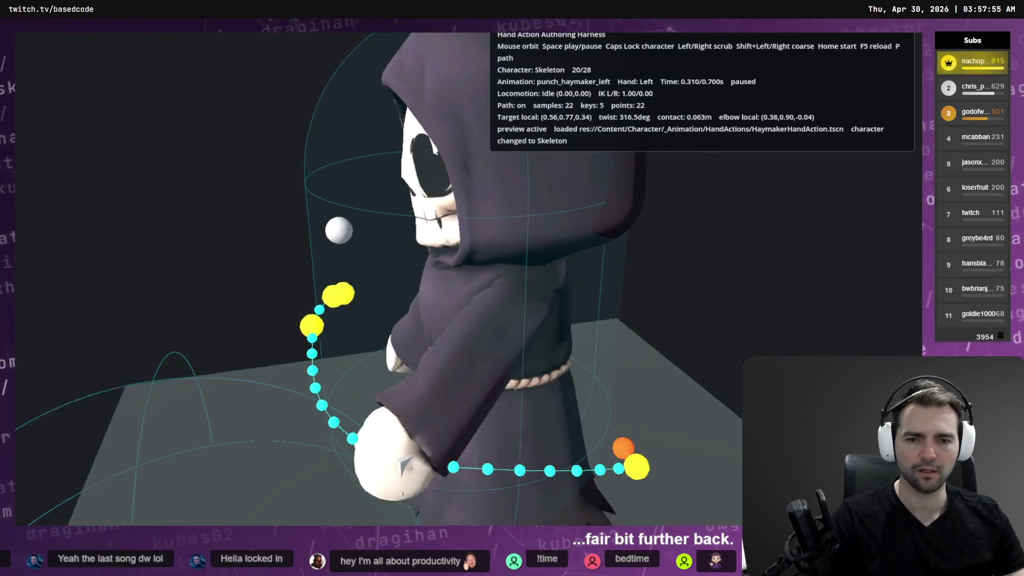
key(Right)
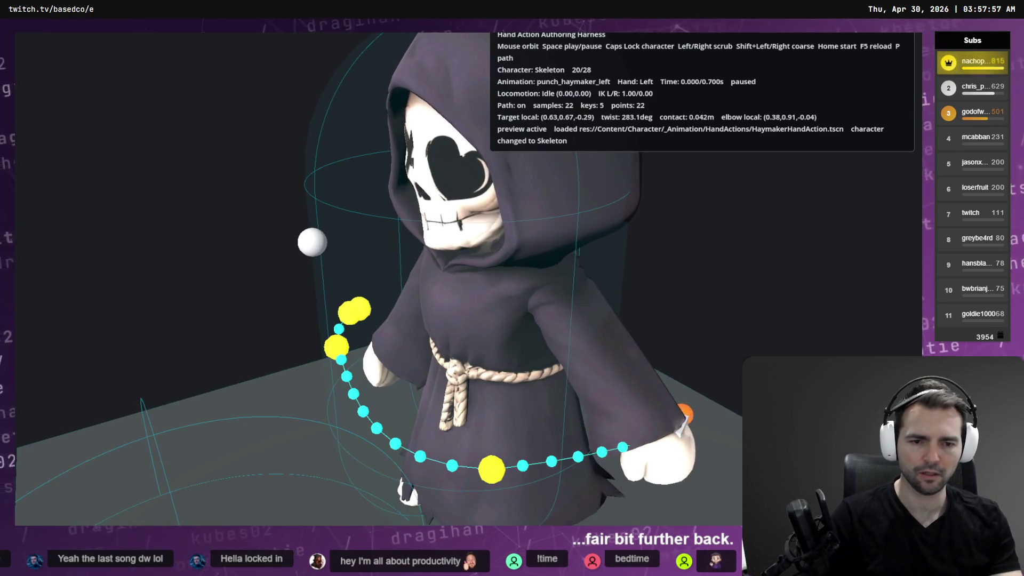
key(Home)
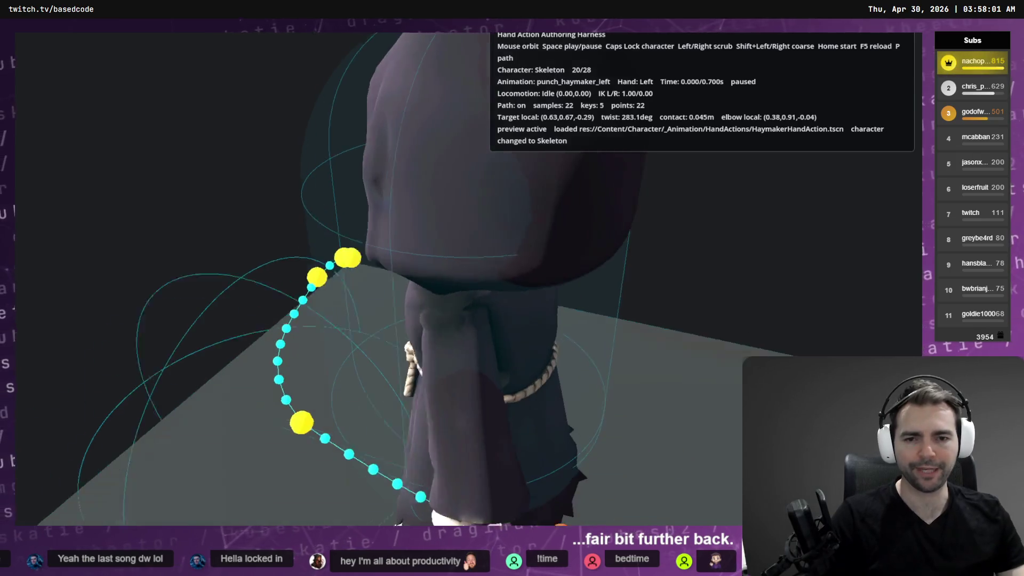
key(Caps_Lock)
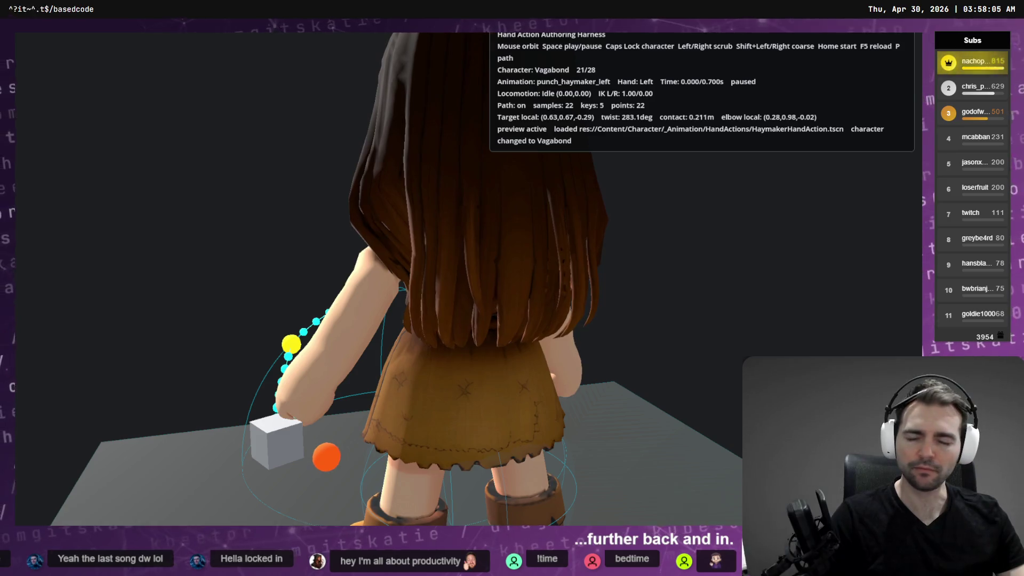
key(F8)
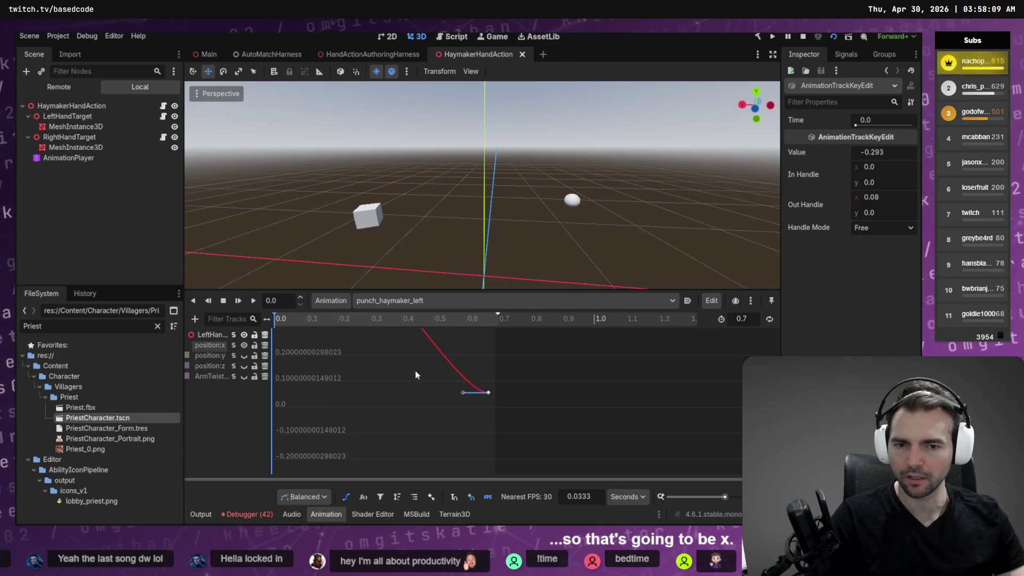
Frame the position:x curve, save the scene, and select the 0.32 start key at time 0.0.
key(f)
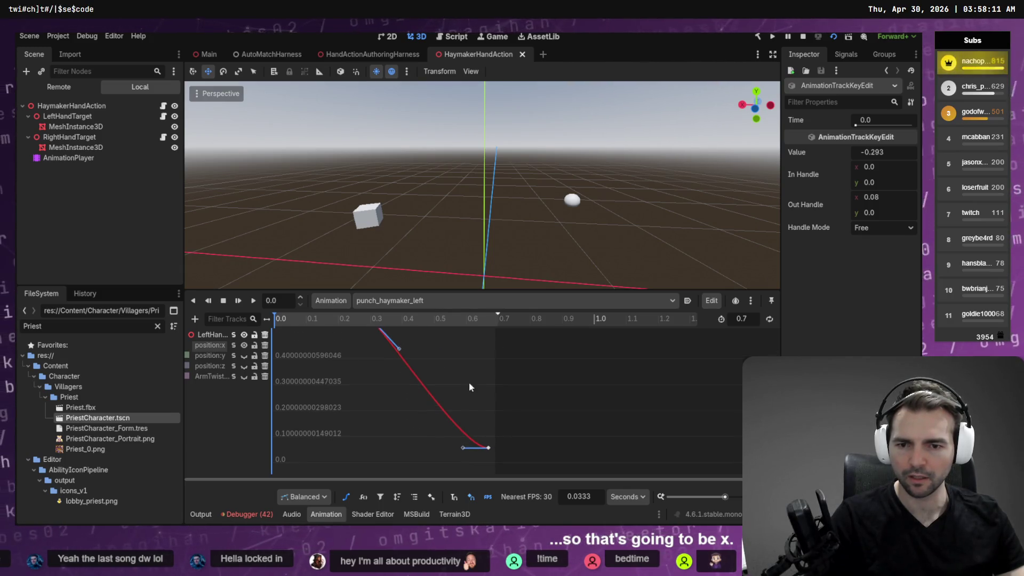
click(469, 384)
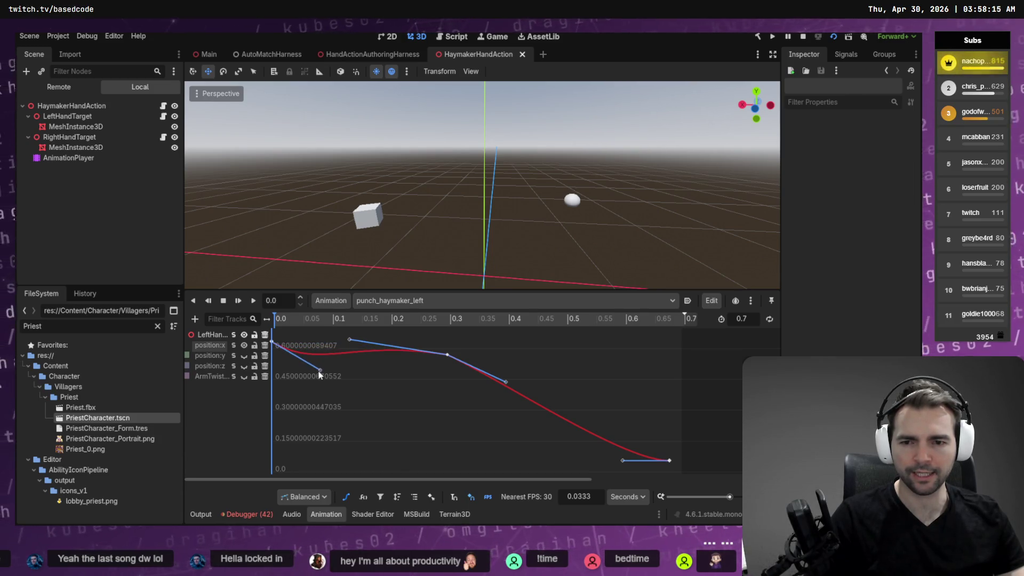
key(ctrl+s)
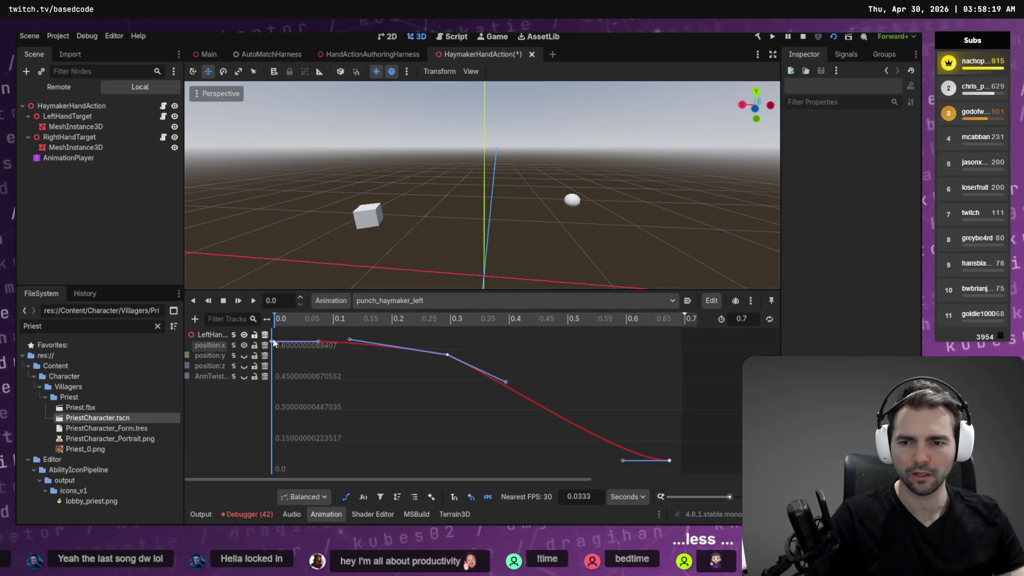
click(273, 342)
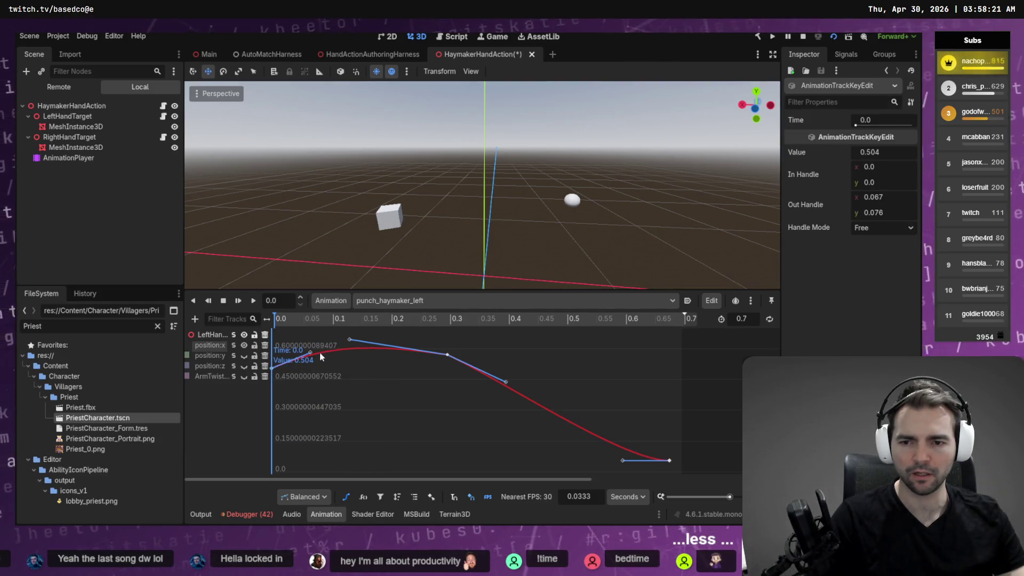
Play the edited haymaker in the harness on the Vagabond.
key(alt+Tab)
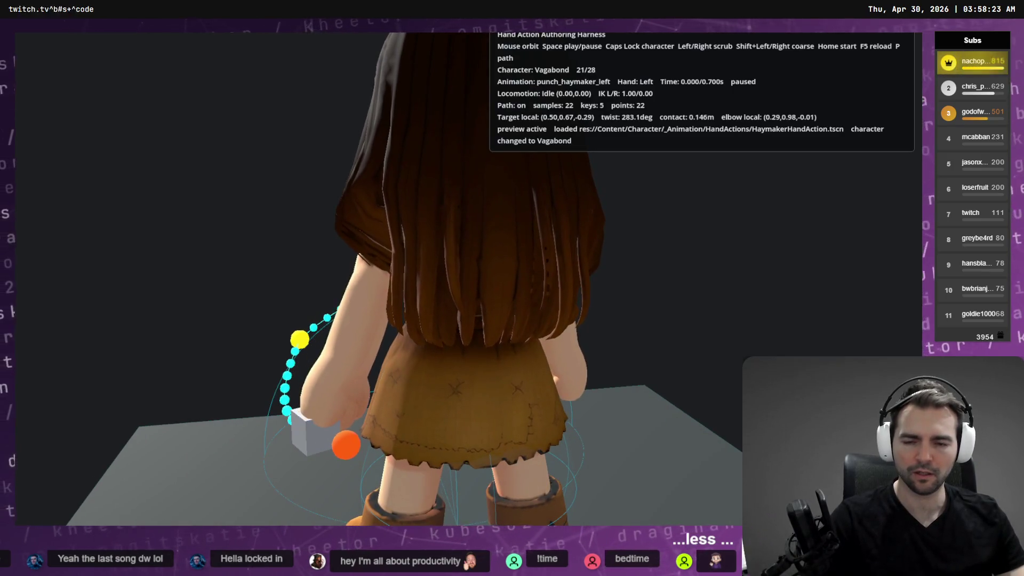
key(space)
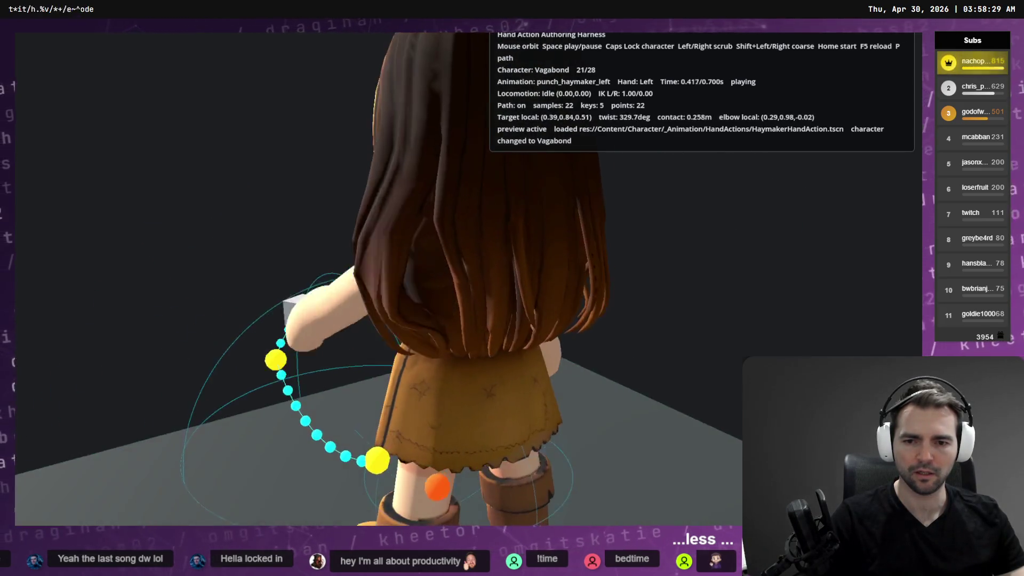
key(alt+Tab)
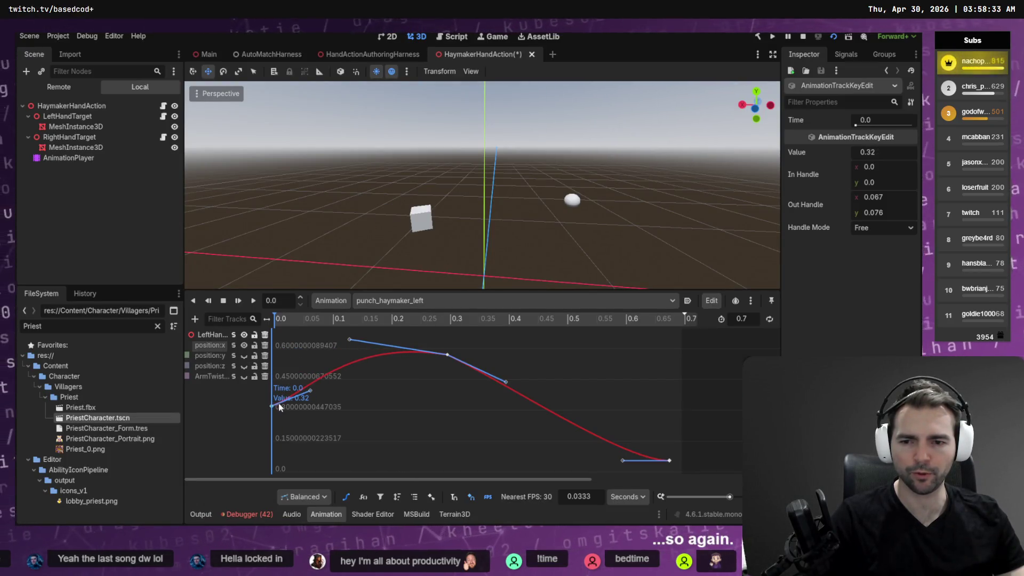
key(alt+Tab)
key(space)
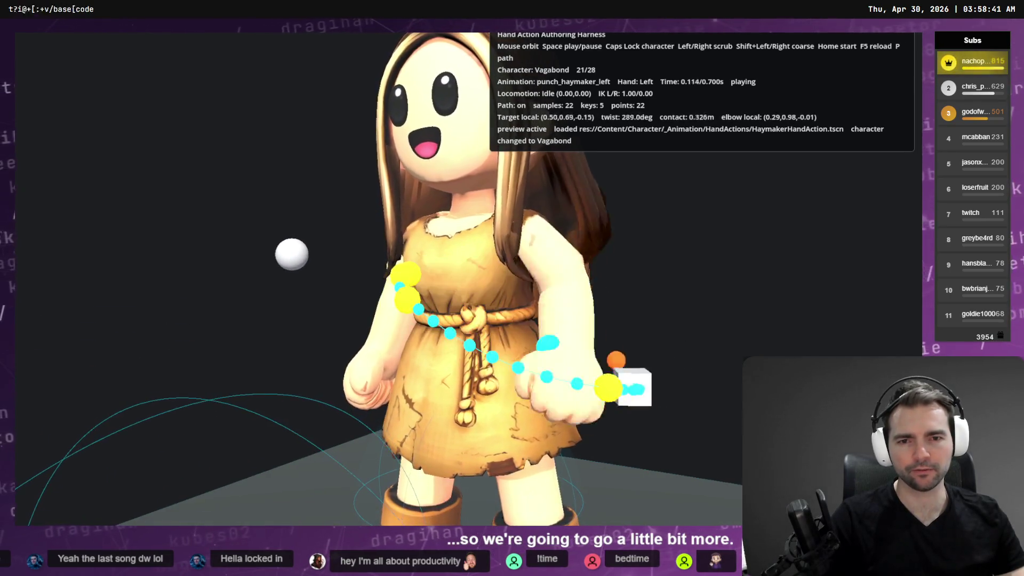
Cycle the preview through Priest and Artist to the Knight, orbiting around the Knight.
key(Caps_Lock)
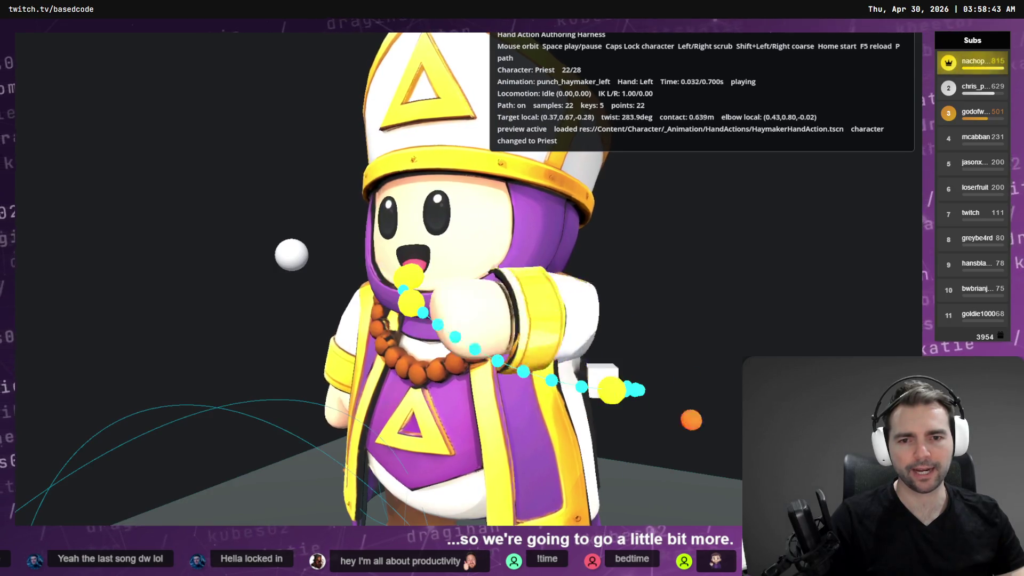
key(Caps_Lock)
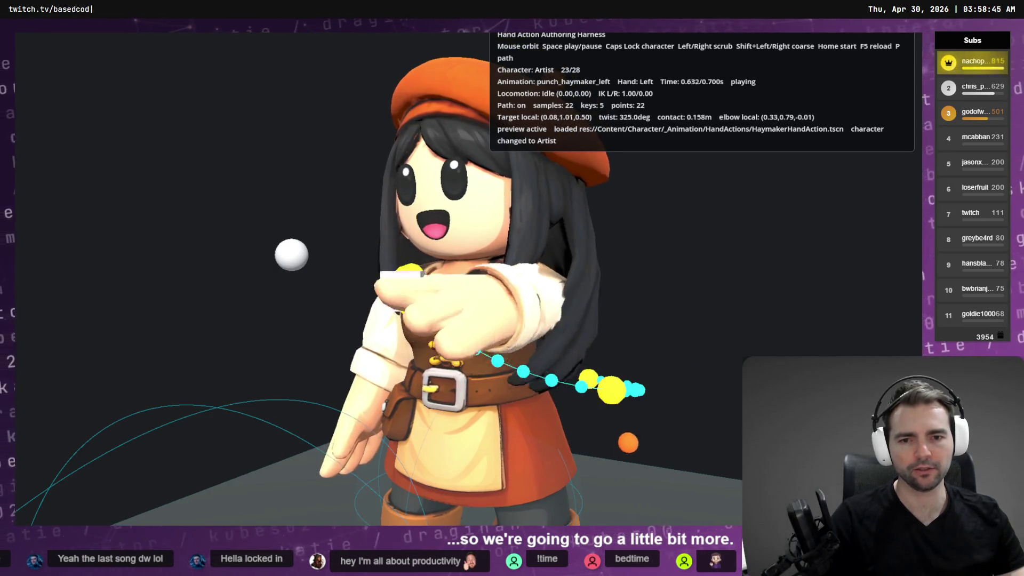
key(Caps_Lock)
key(Caps_Lock)
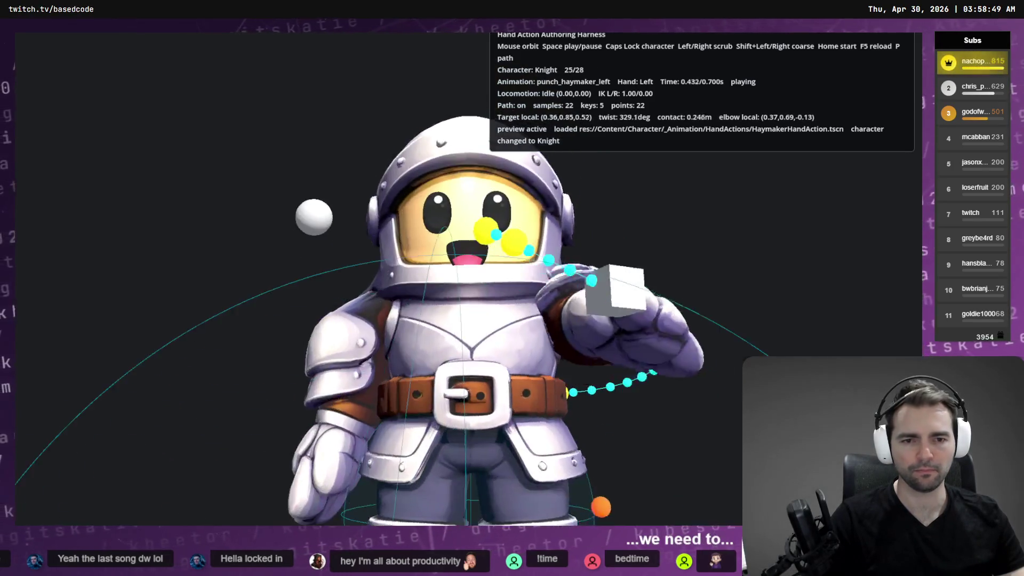
drag(640, 380, 587, 427)
key(space)
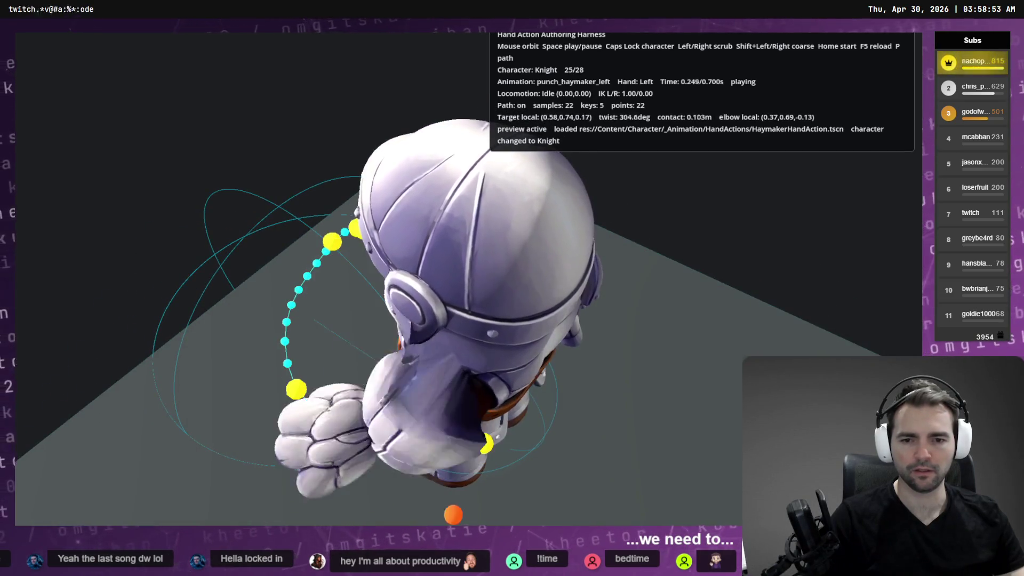
key(alt+Tab)
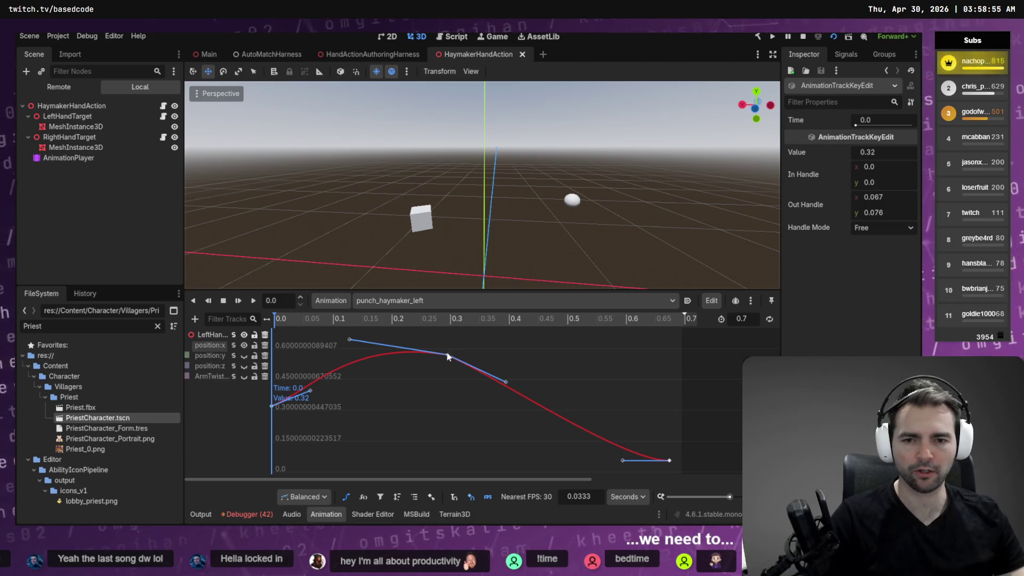
Lower the position:x key at 0.3 s to 0.421 and play the adjusted punch on the Knight.
drag(446, 383, 446, 385)
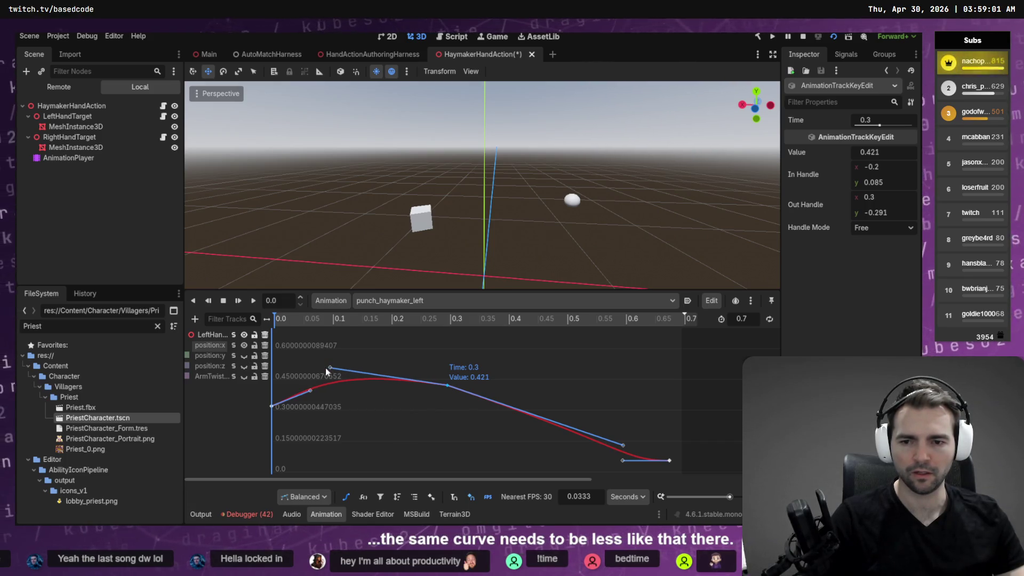
key(alt+Tab)
key(space)
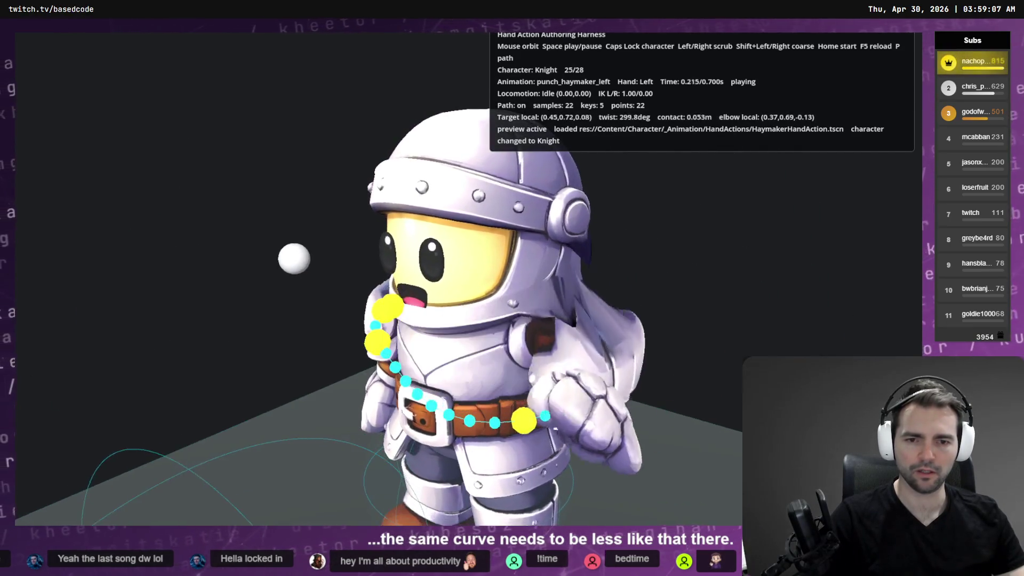
Preview the haymaker on Zombie, Barkeeper and Butcher, scrubbing back and orbiting behind the Butcher.
key(Caps_Lock)
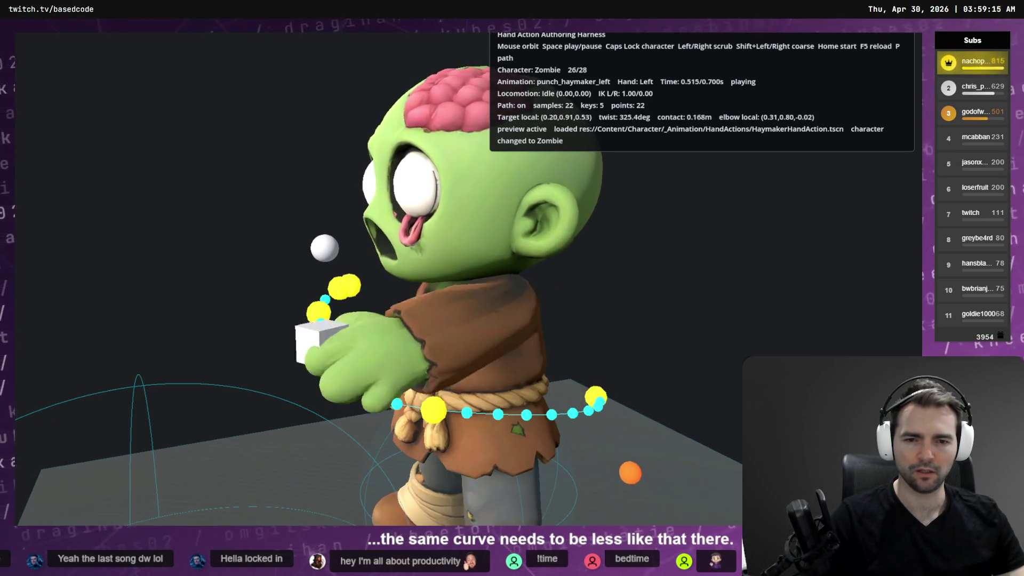
key(Caps_Lock)
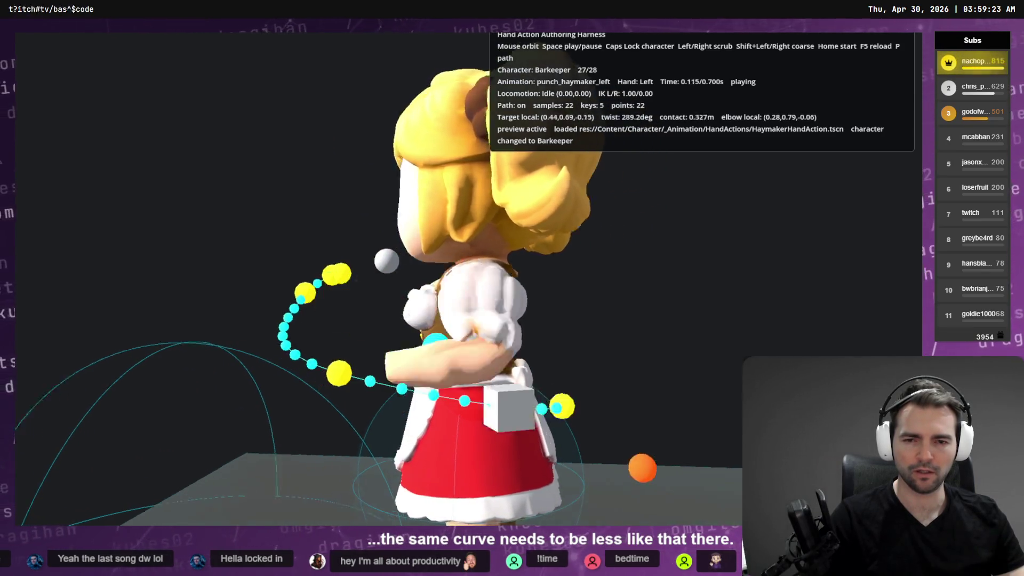
key(Caps_Lock)
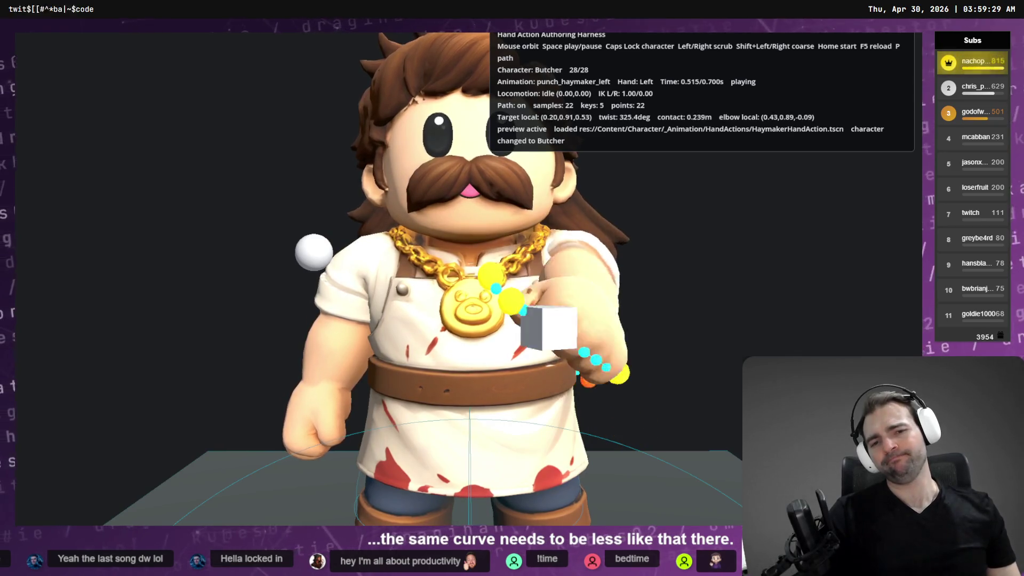
key(space)
key(shift+Left)
key(shift+Left)
key(shift+Left)
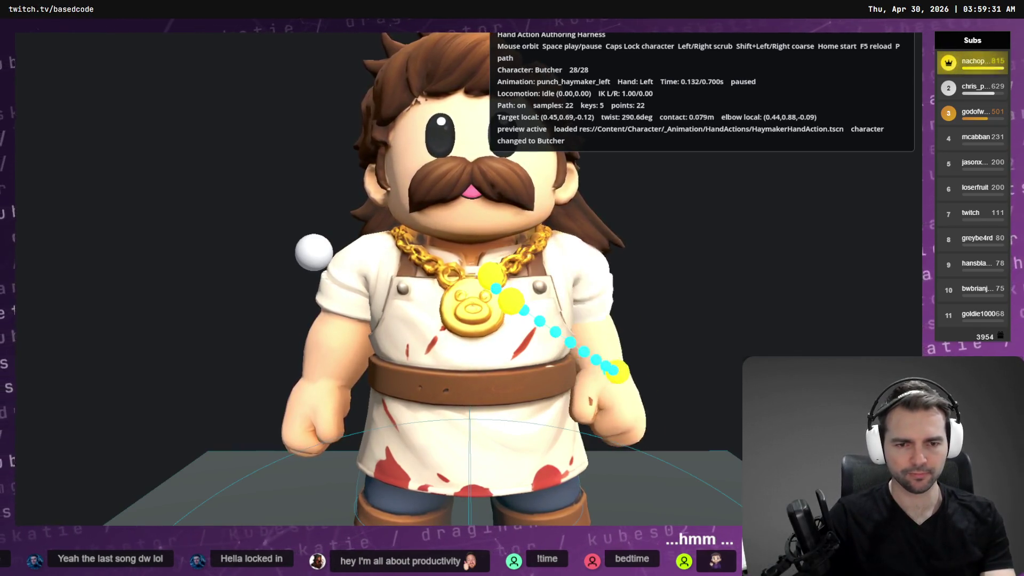
drag(512, 288, 250, 289)
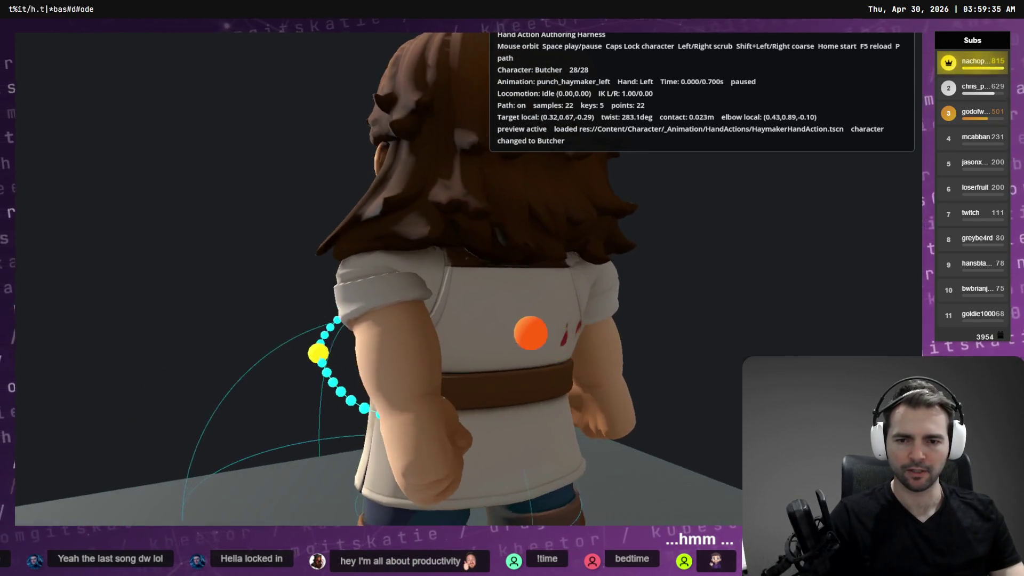
key(alt+Tab)
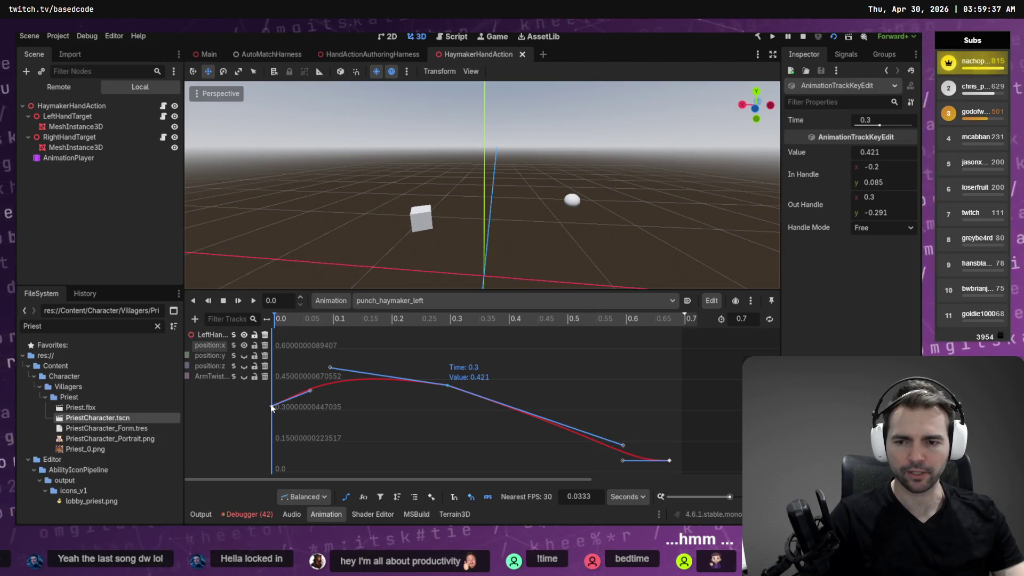
Select the position:x start key at time 0.0, now 0.504, and save the scene.
click(280, 423)
click(272, 408)
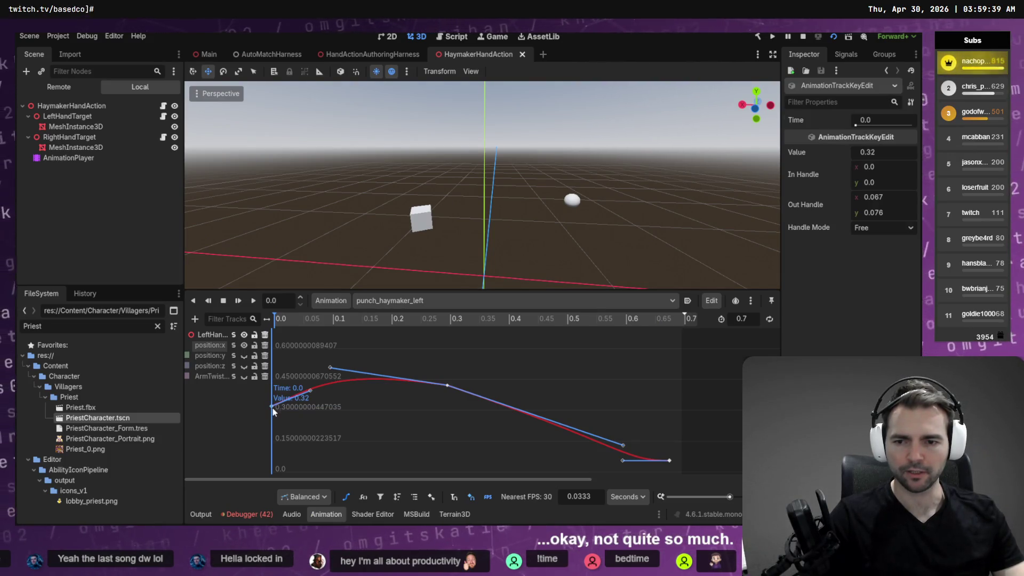
key(ctrl+s)
key(alt+Tab)
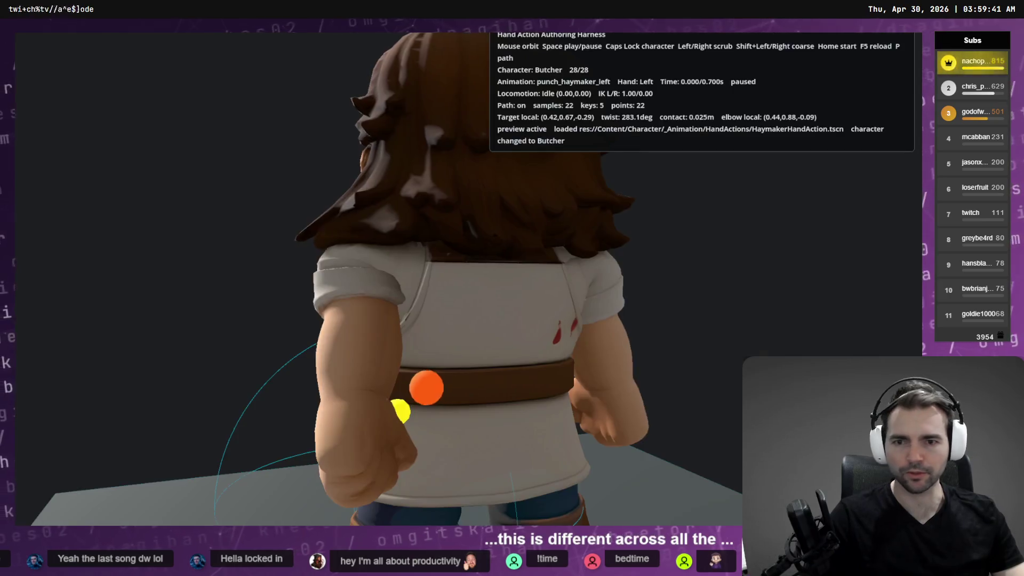
key(alt+Tab)
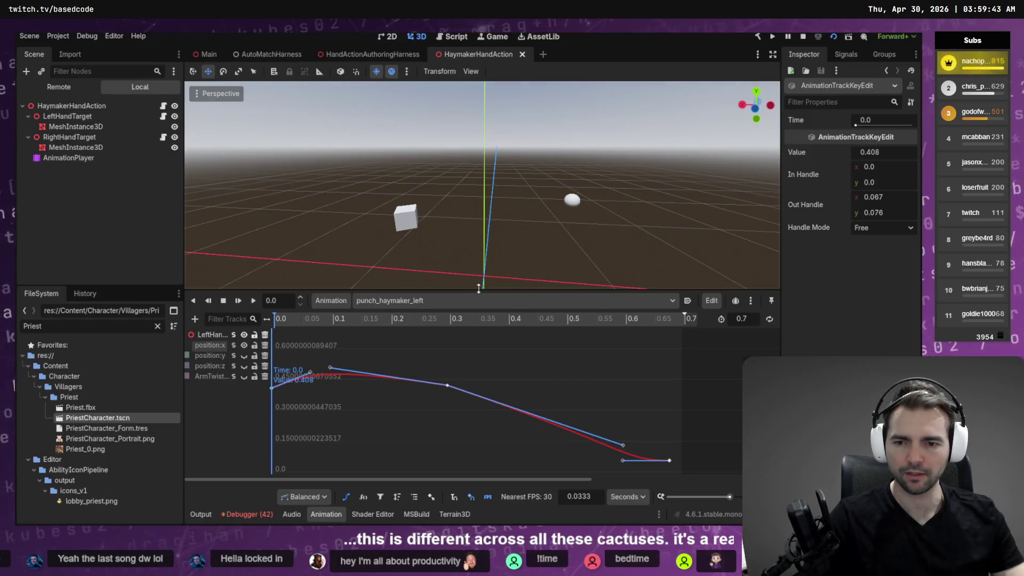
Reload the harness, play the haymaker on the Butcher, then switch to the Blacksmith.
key(alt+Tab)
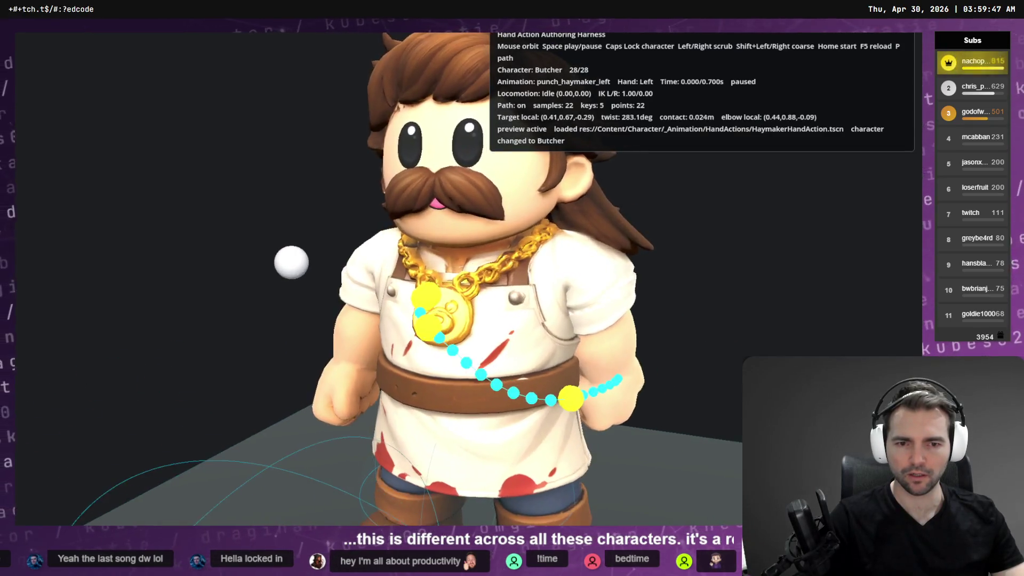
key(alt+Tab)
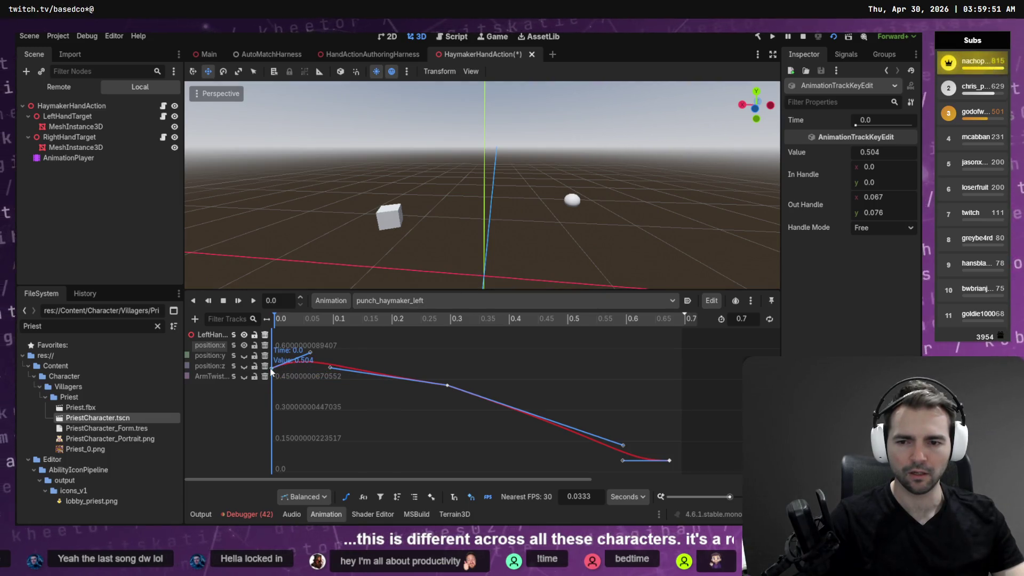
key(alt+Tab)
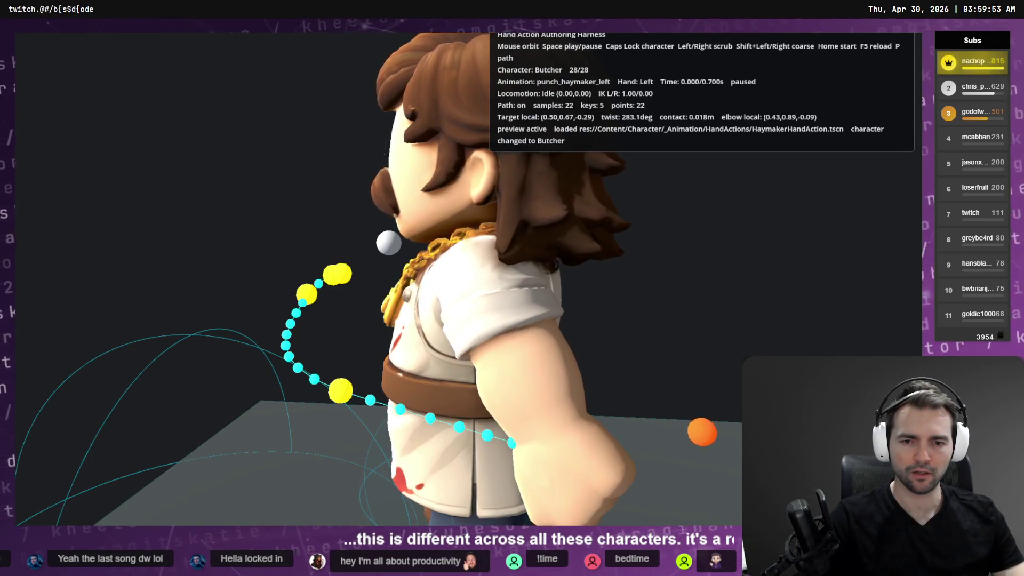
key(space)
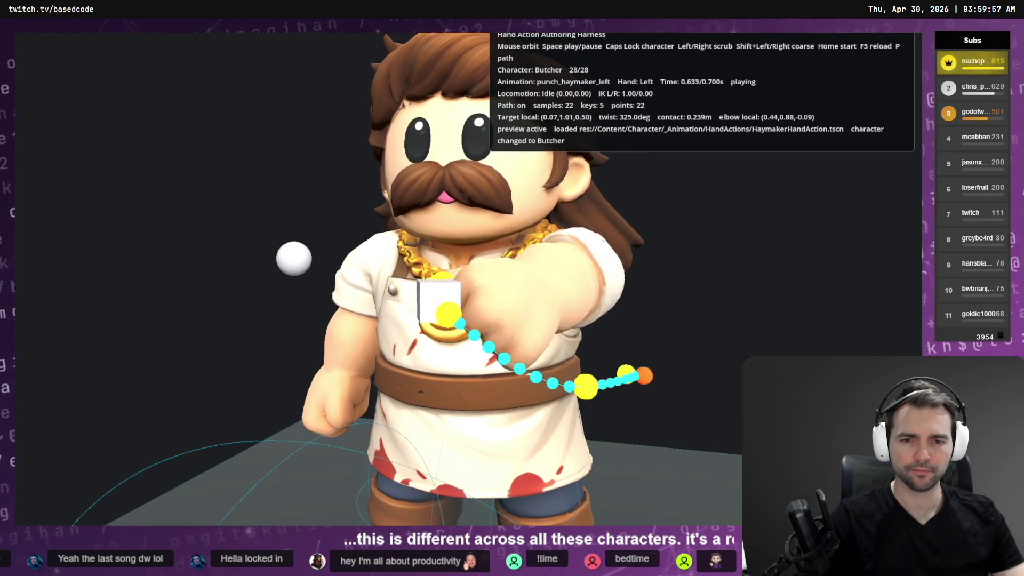
key(Caps_Lock)
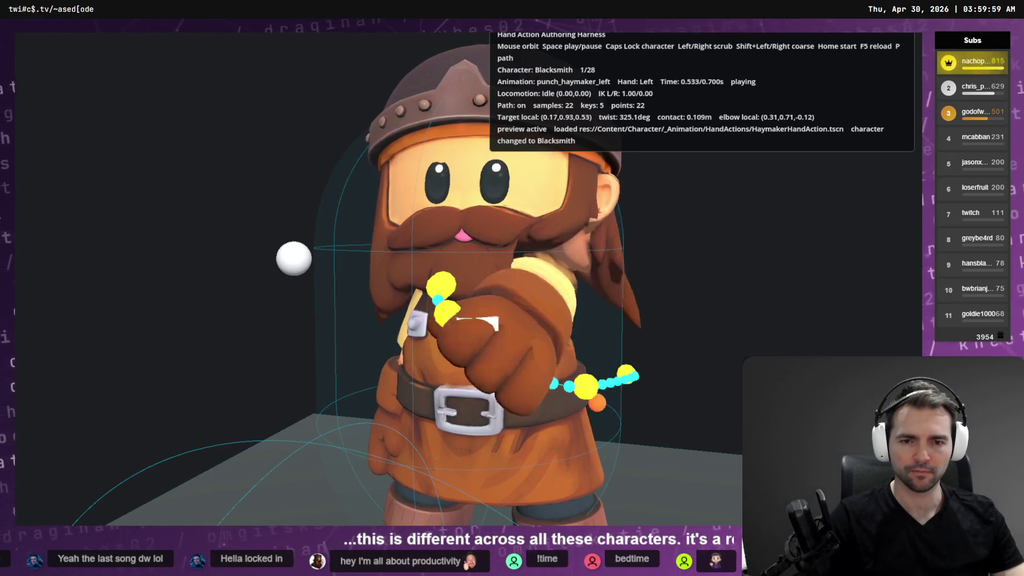
Inspect the punch on the Blacksmith, pausing, scrubbing frames and orbiting for side and low views.
key(space)
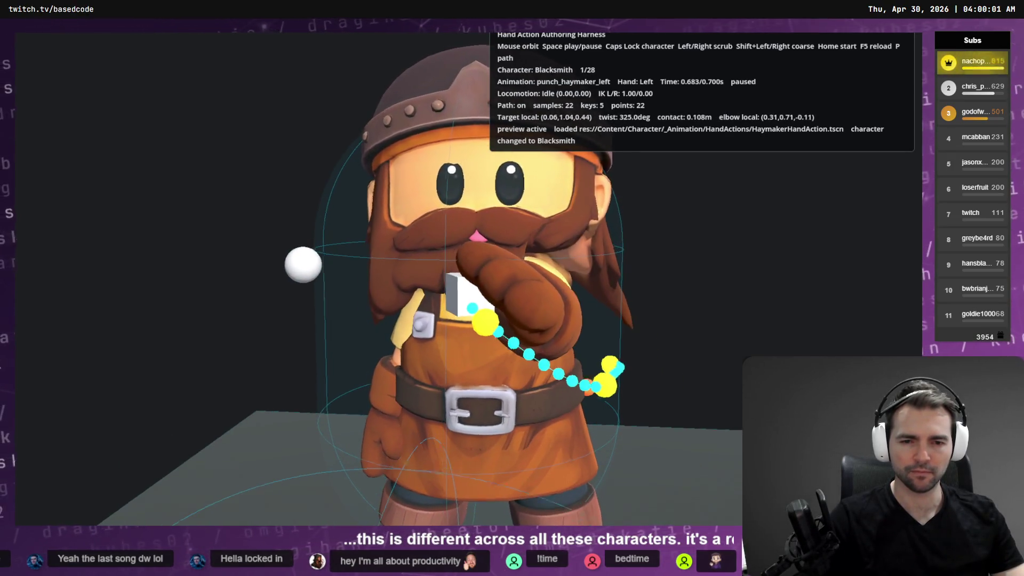
key(Right)
key(shift+Left)
key(shift+Left)
key(shift+Left)
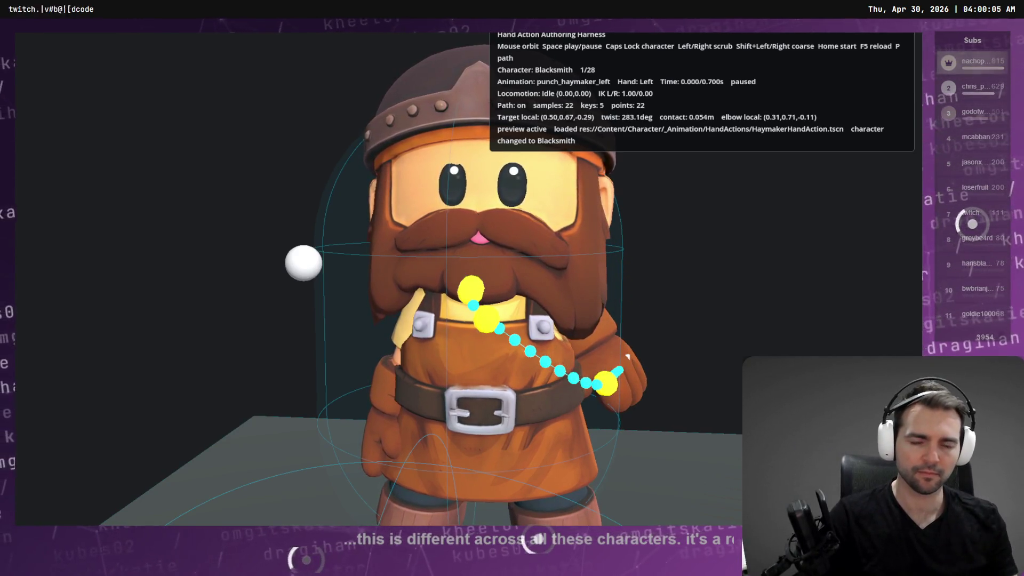
mouse_move(628, 356)
mouse_down()
mouse_move(656, 397)
mouse_move(519, 419)
mouse_up()
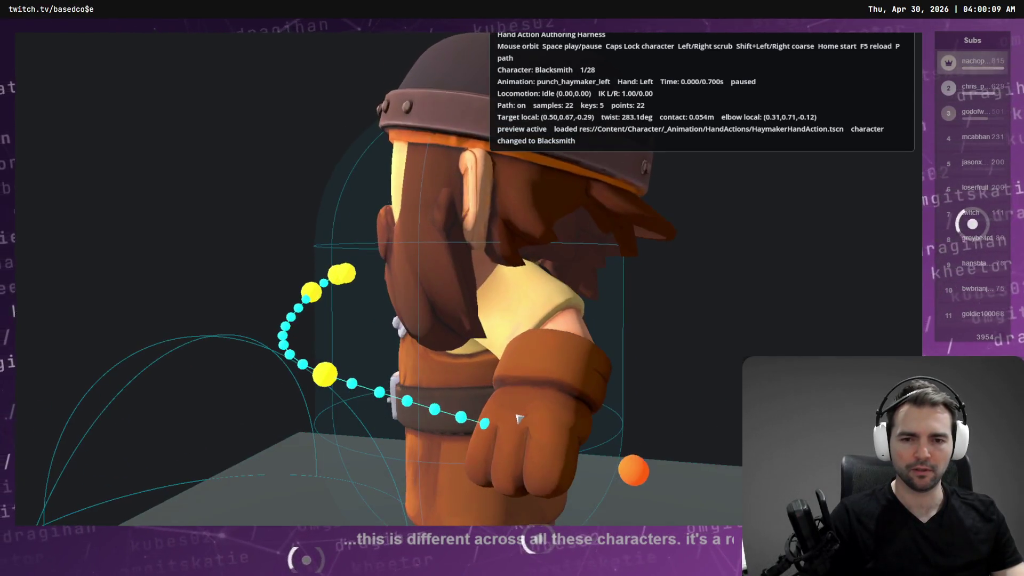
key(space)
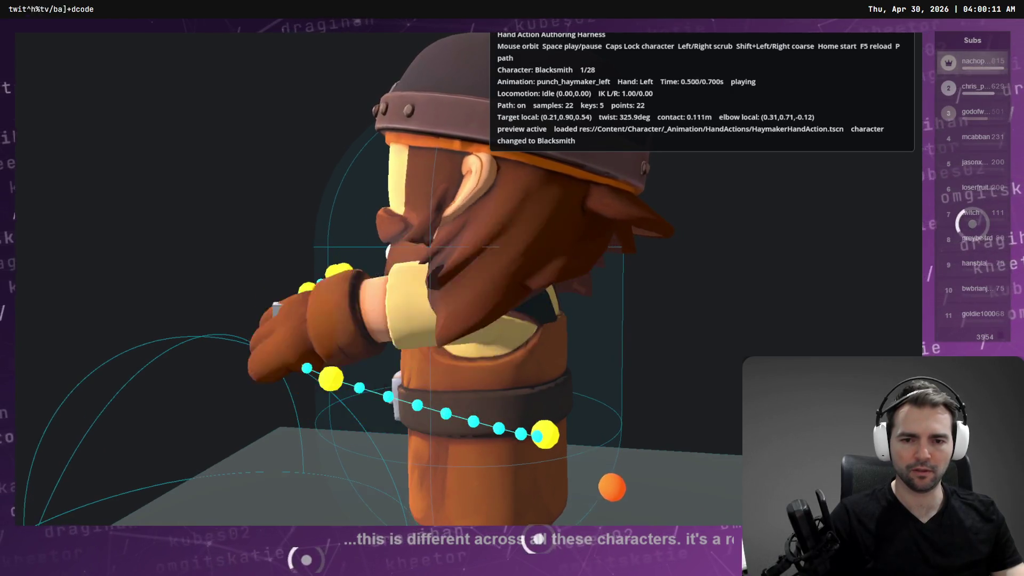
key(space)
drag(519, 419, 501, 405)
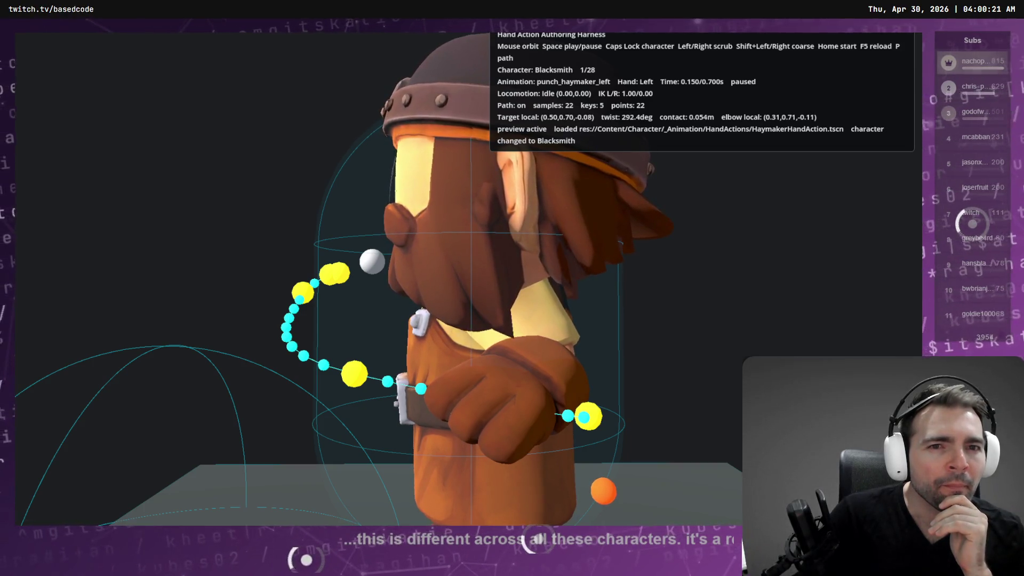
key(space)
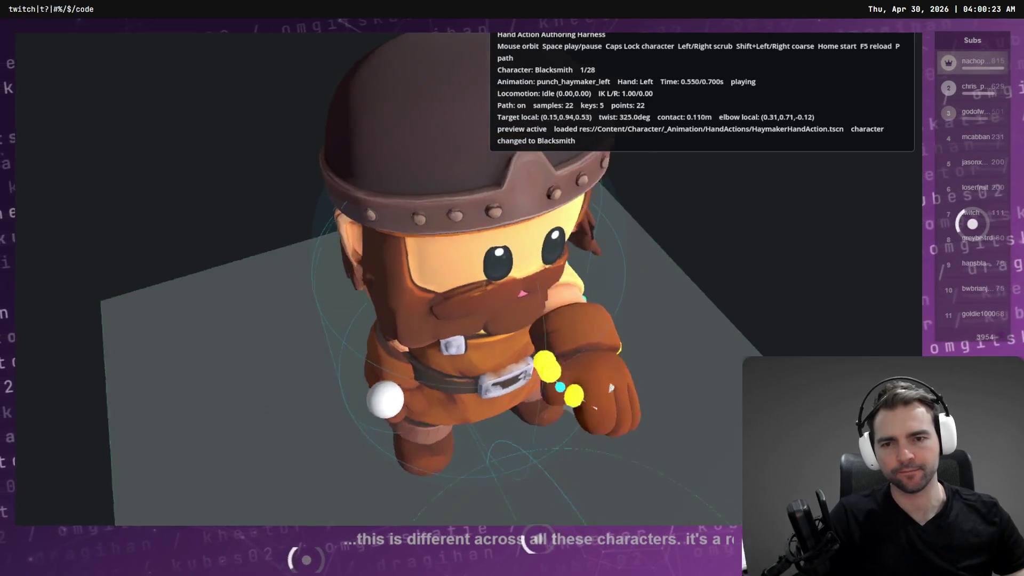
drag(611, 388, 600, 386)
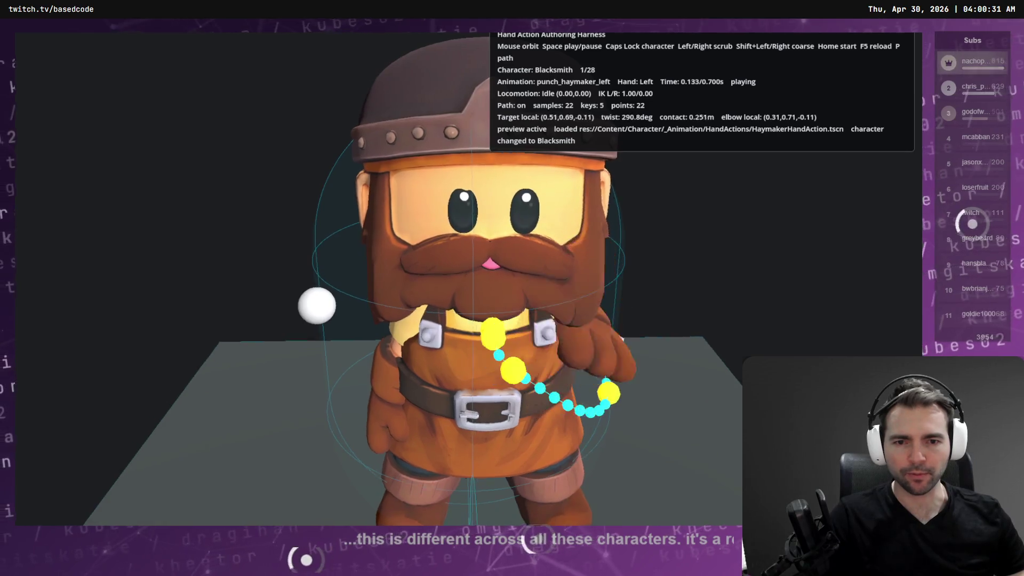
Switch to the next character and rock the swing around 0.350 s before leaving the harness.
key(Caps_Lock)
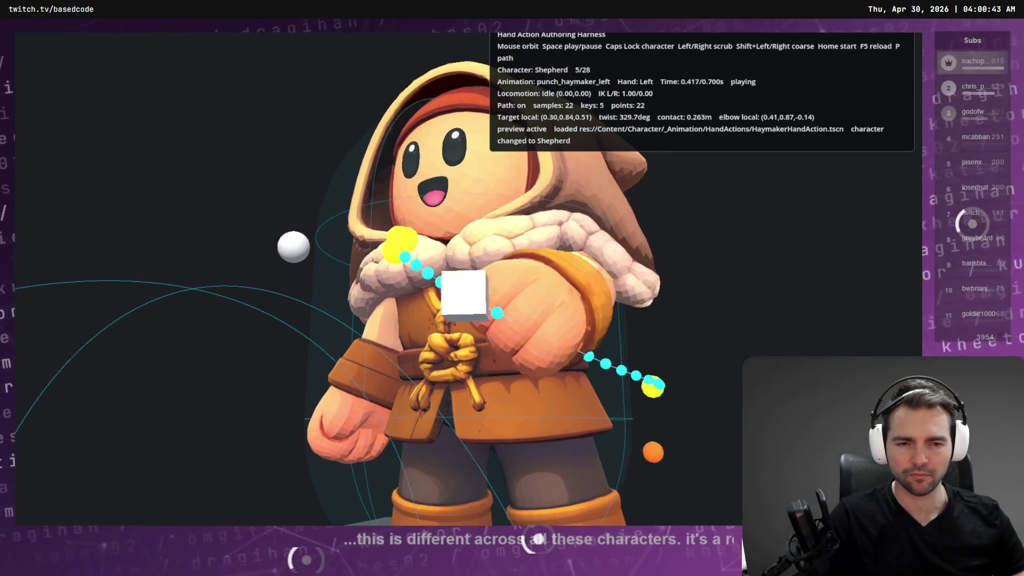
key(Right)
key(Right)
key(Right)
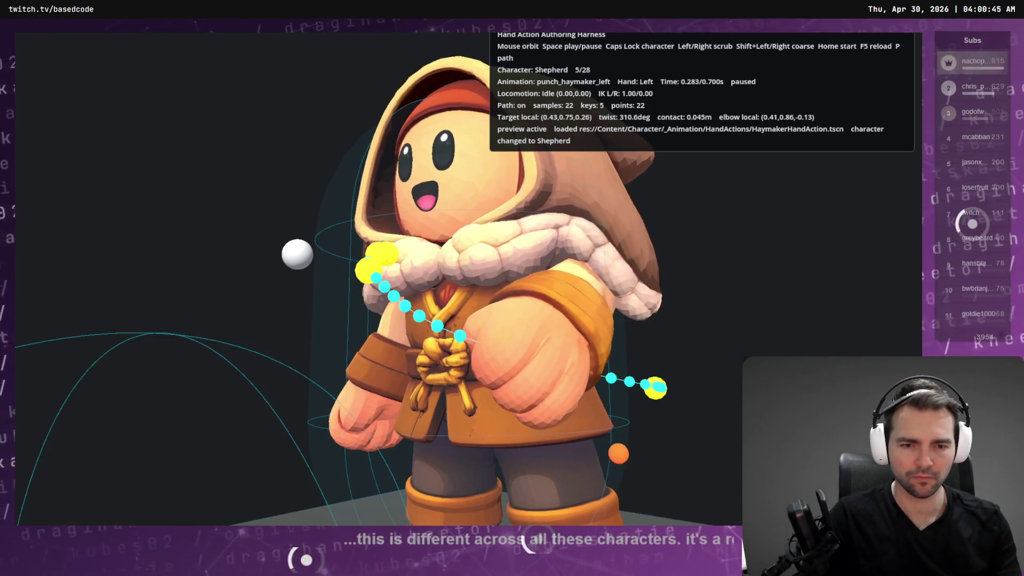
key(Left)
key(Left)
key(Left)
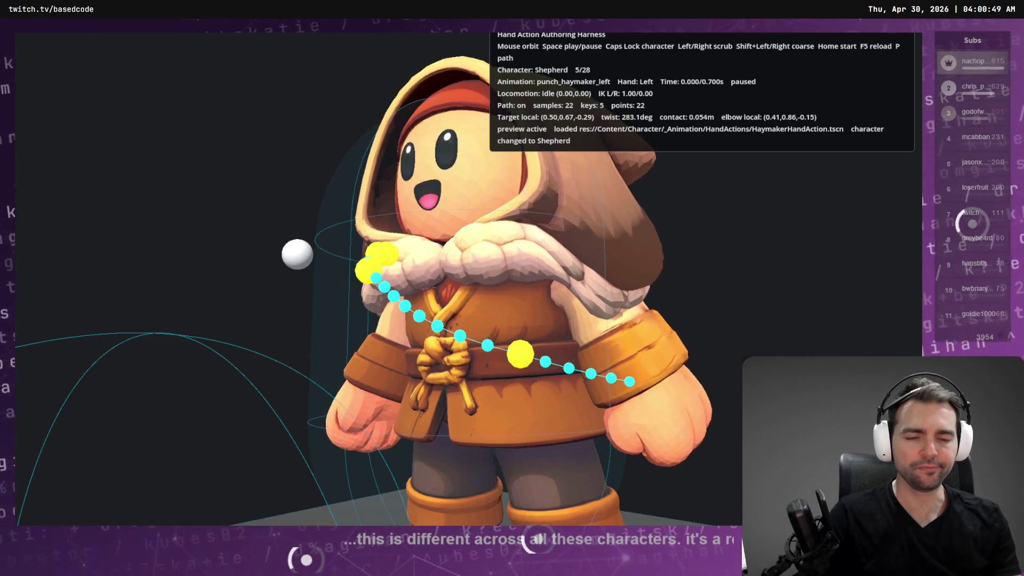
key(Right)
key(Right)
key(Right)
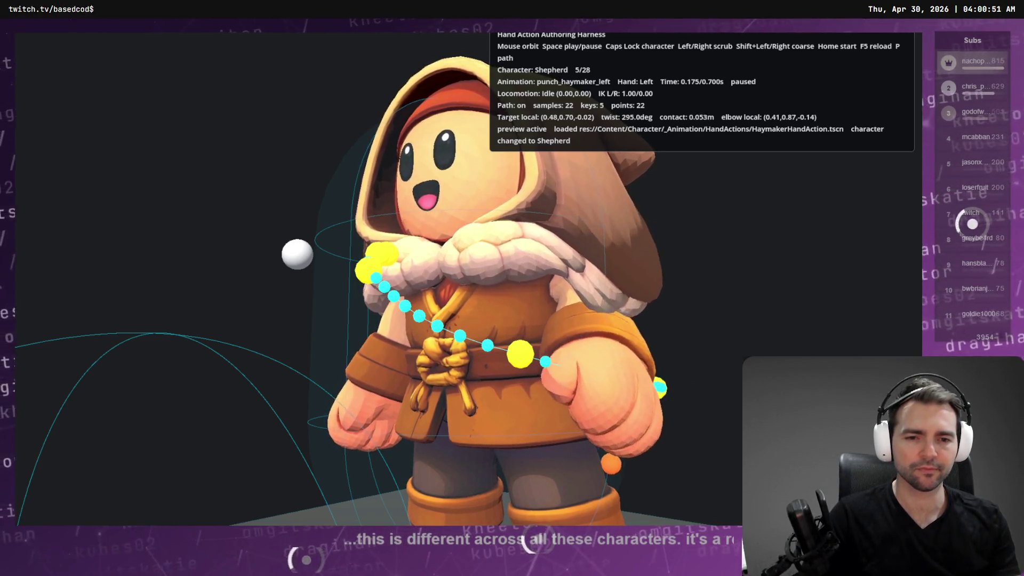
key(Left)
key(Left)
key(Left)
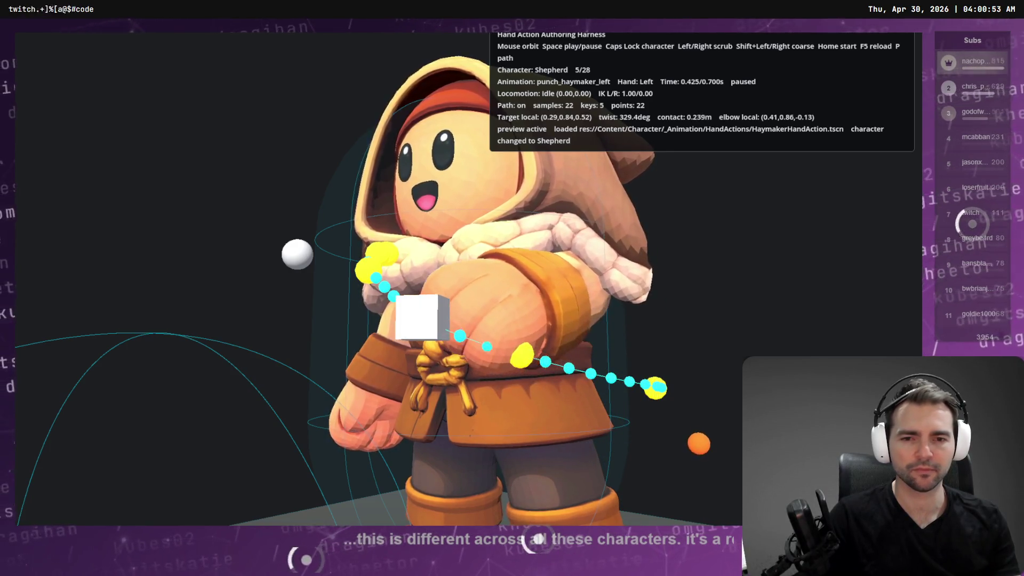
key(Right)
key(Right)
key(Right)
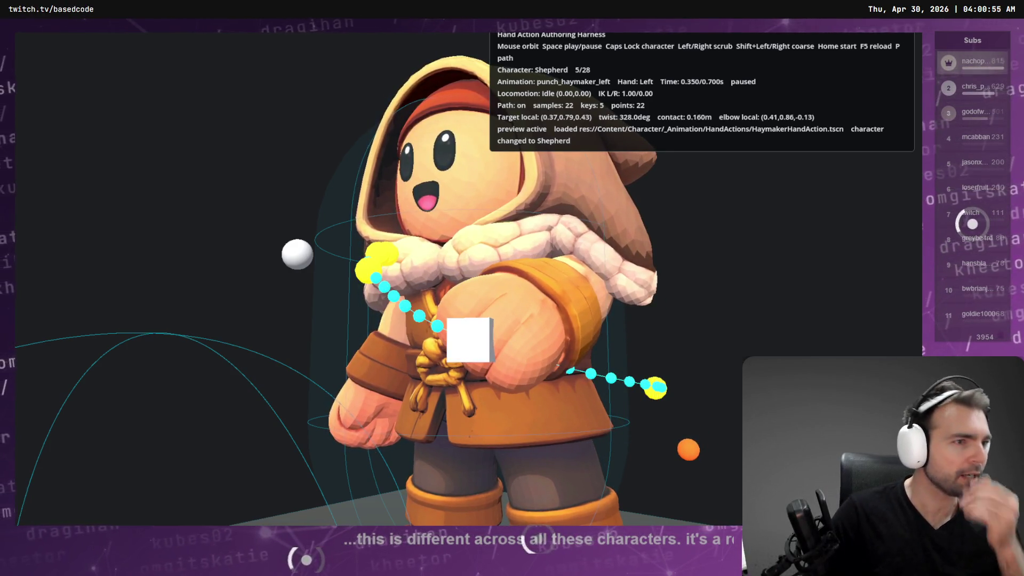
key(alt+Tab)
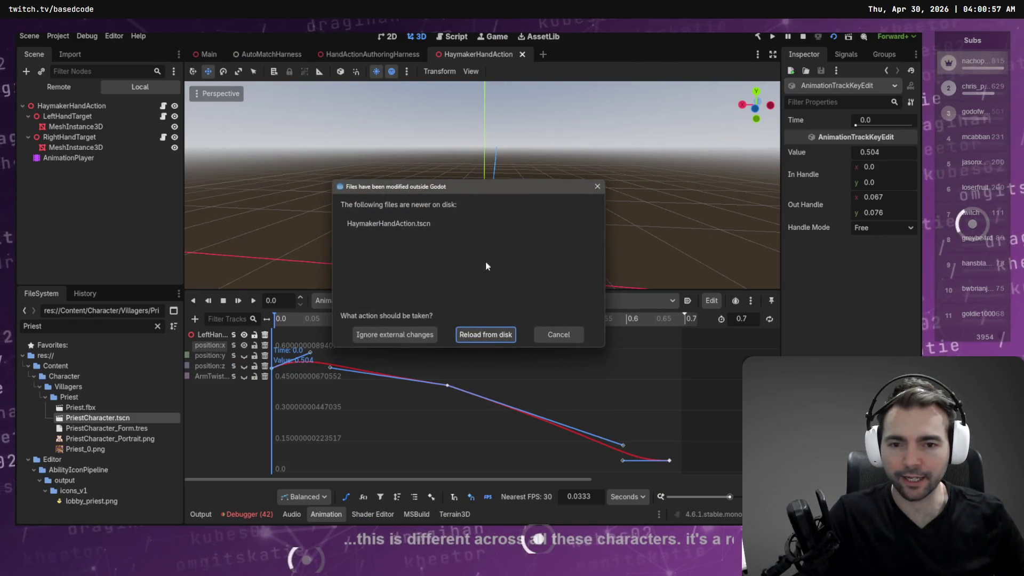
Reload HaymakerHandAction.tscn from disk, then bring the Twitch home page forward in the browser.
click(484, 335)
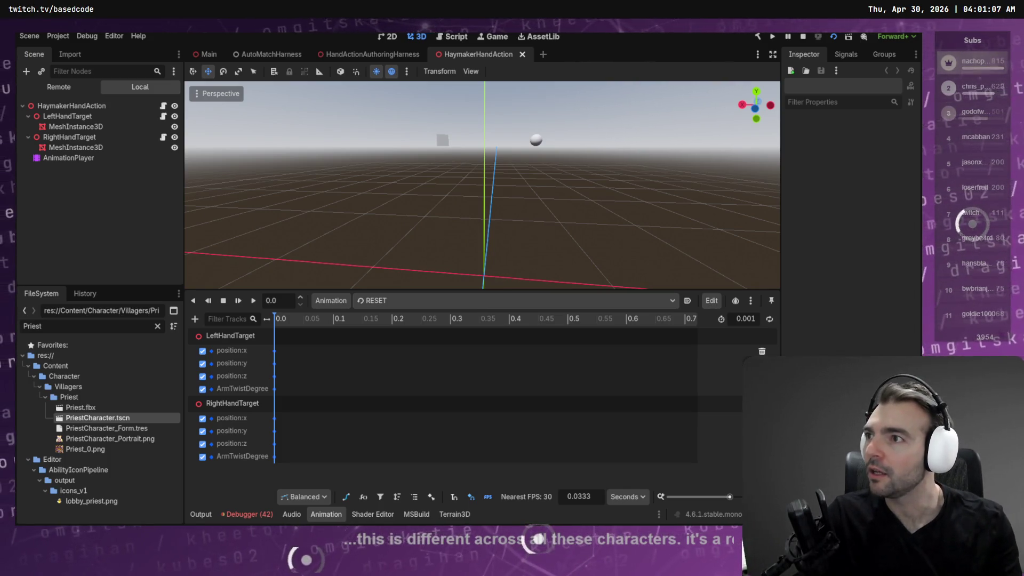
key(alt+Tab)
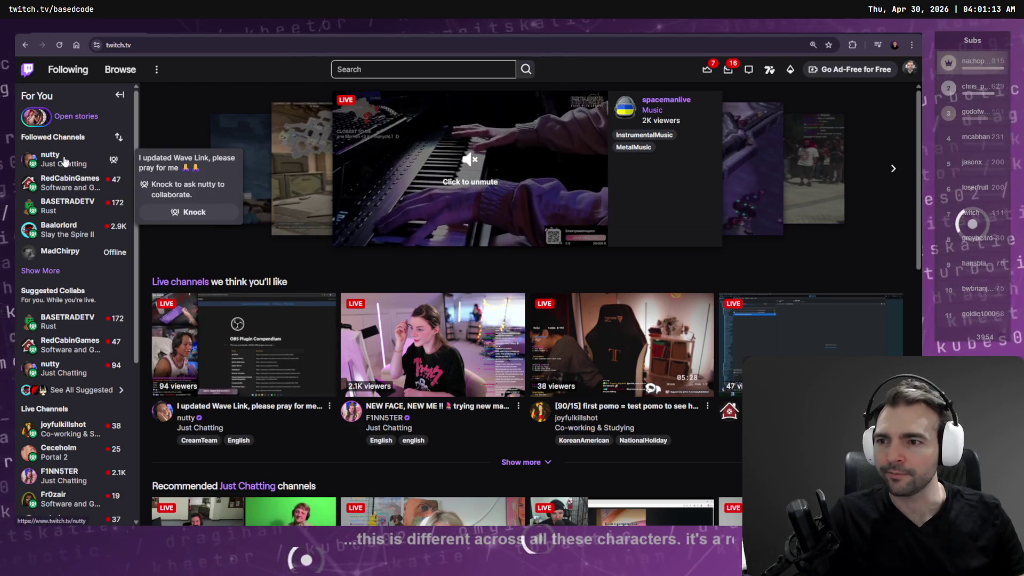
Open the followed RedCabinGames channel's live Space Scavenger II stream.
click(62, 184)
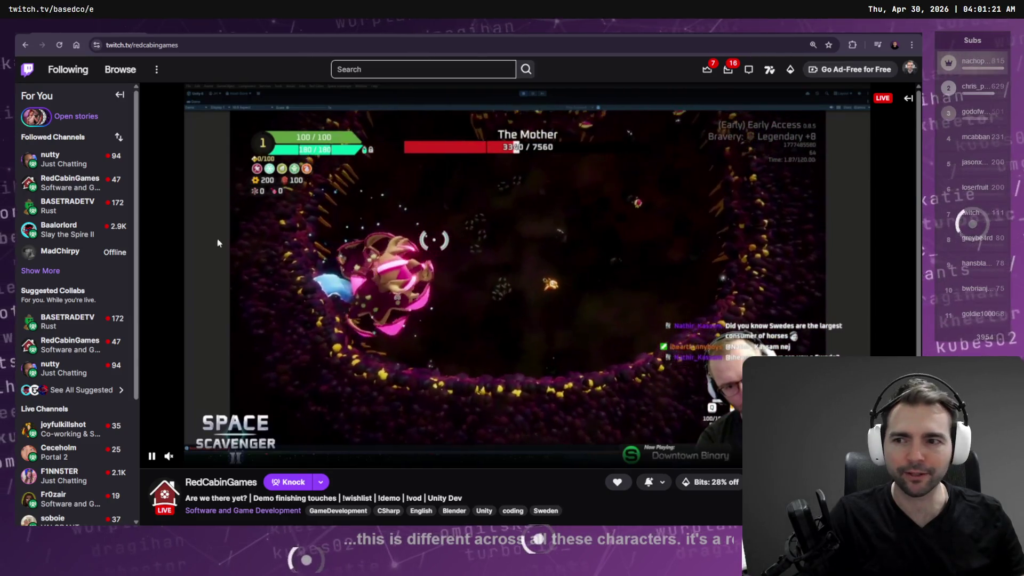
mouse_move(96, 193)
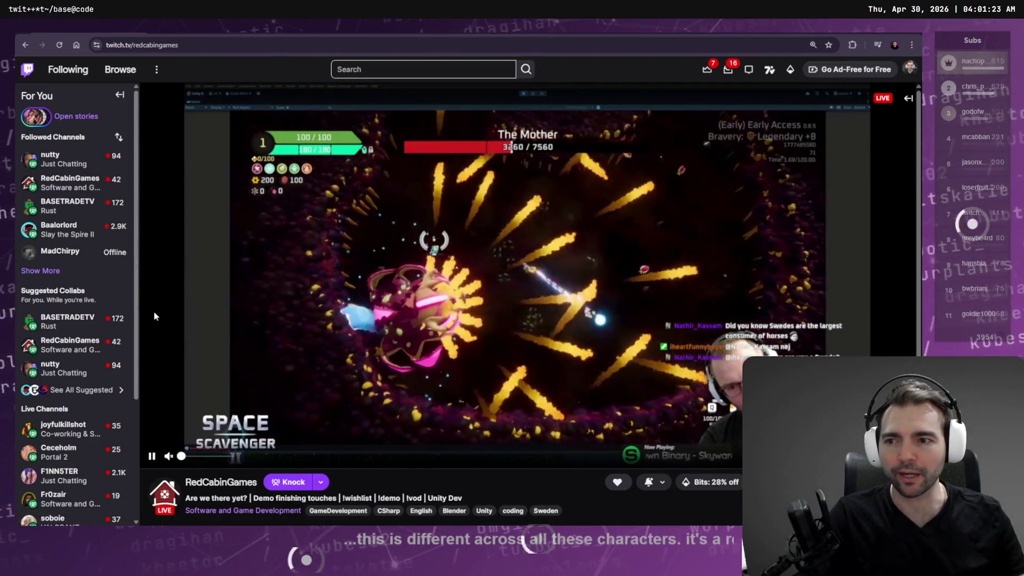
mouse_move(74, 323)
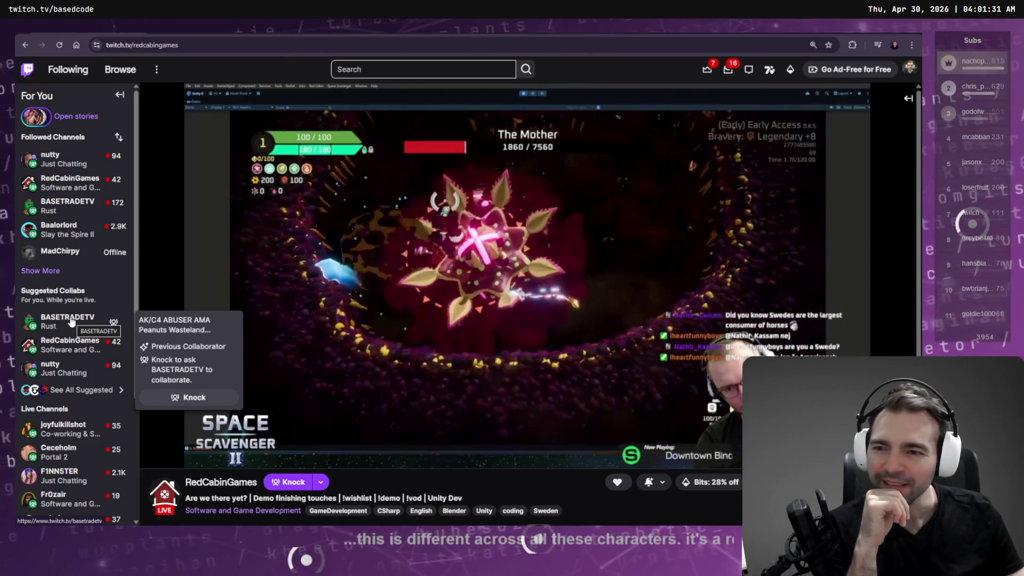
mouse_move(74, 226)
mouse_move(52, 160)
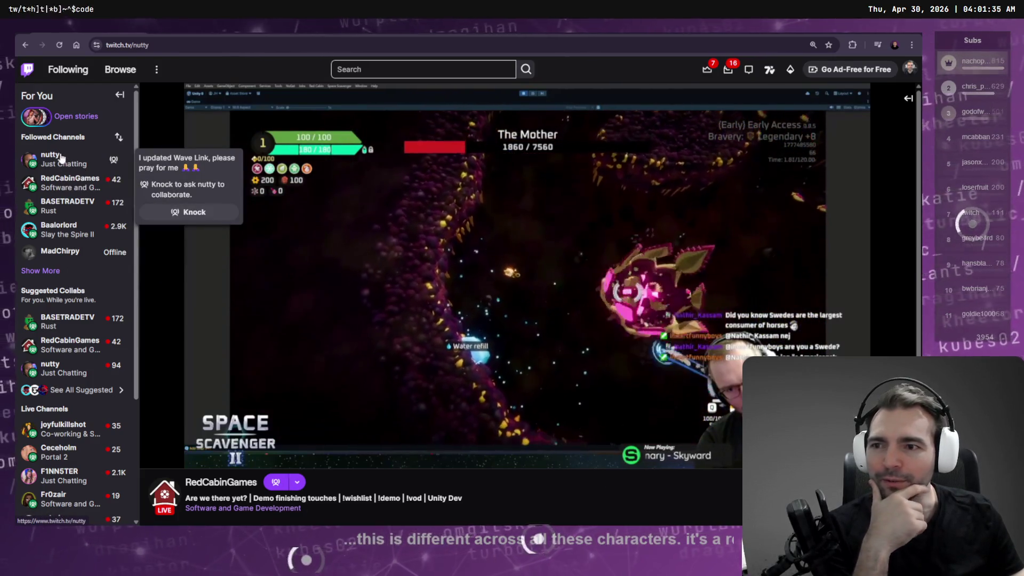
Open the Just Chatting channel, briefly visit the Slay the Spire II stream, then return to Just Chatting.
click(59, 160)
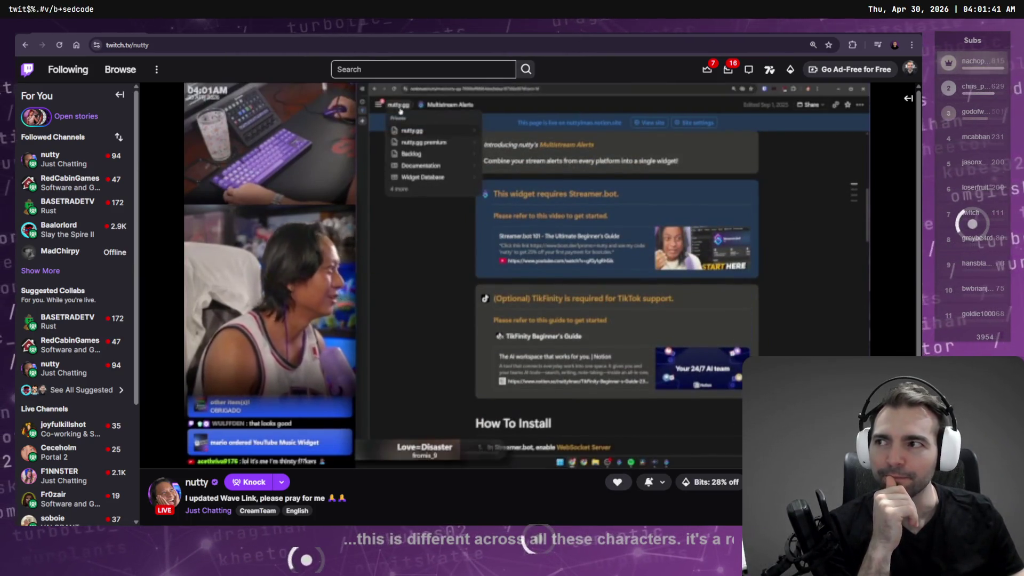
mouse_move(221, 264)
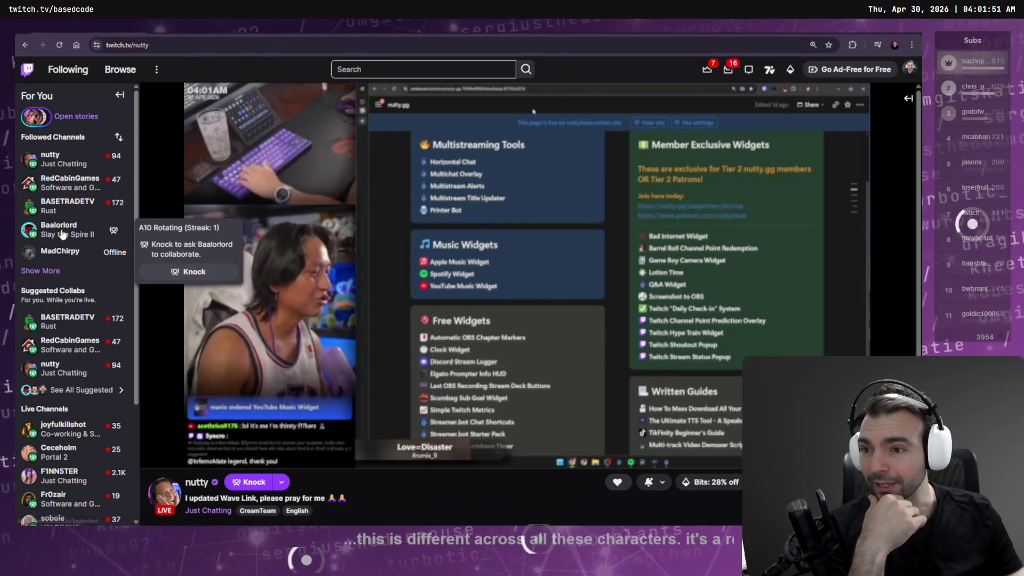
click(59, 230)
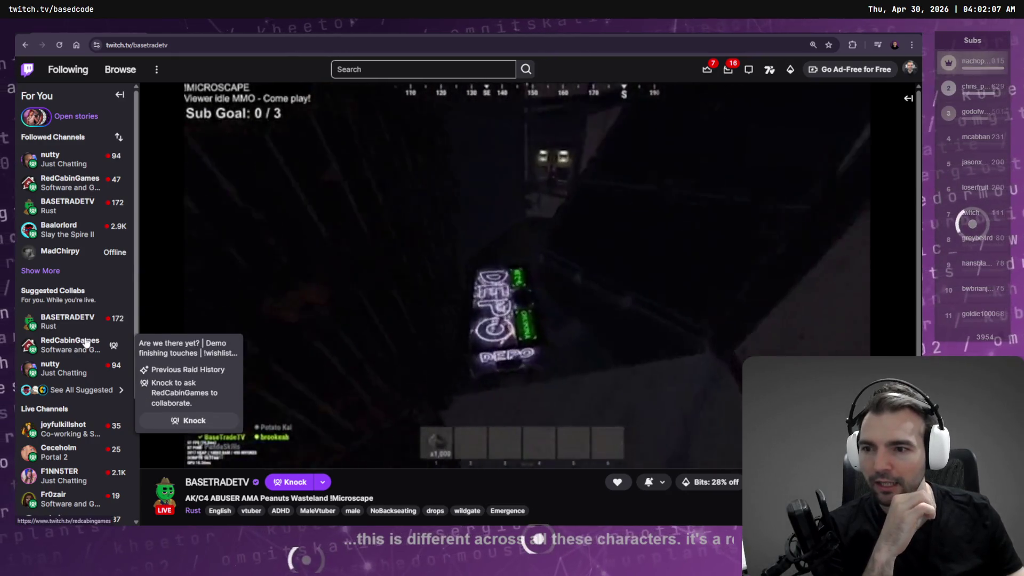
click(53, 158)
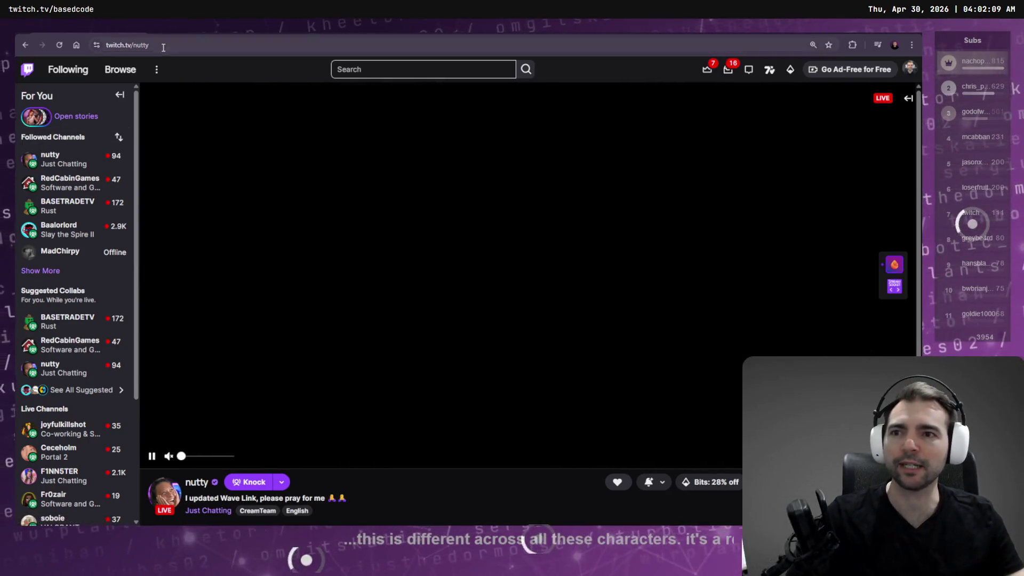